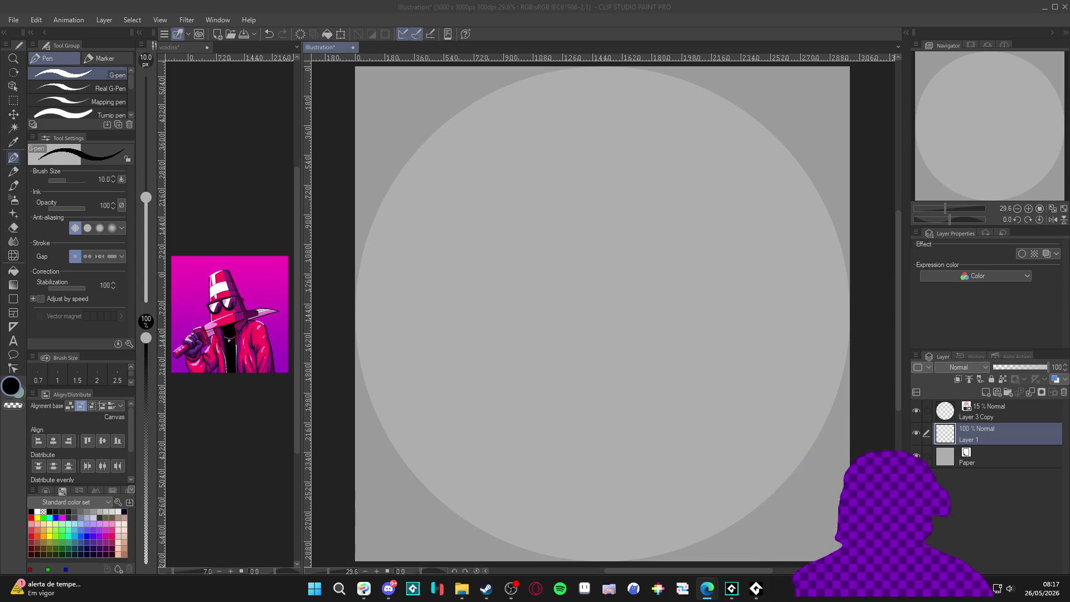
# Search the Start menu for 'pure', then dismiss the search.
pyautogui.click(310, 596)
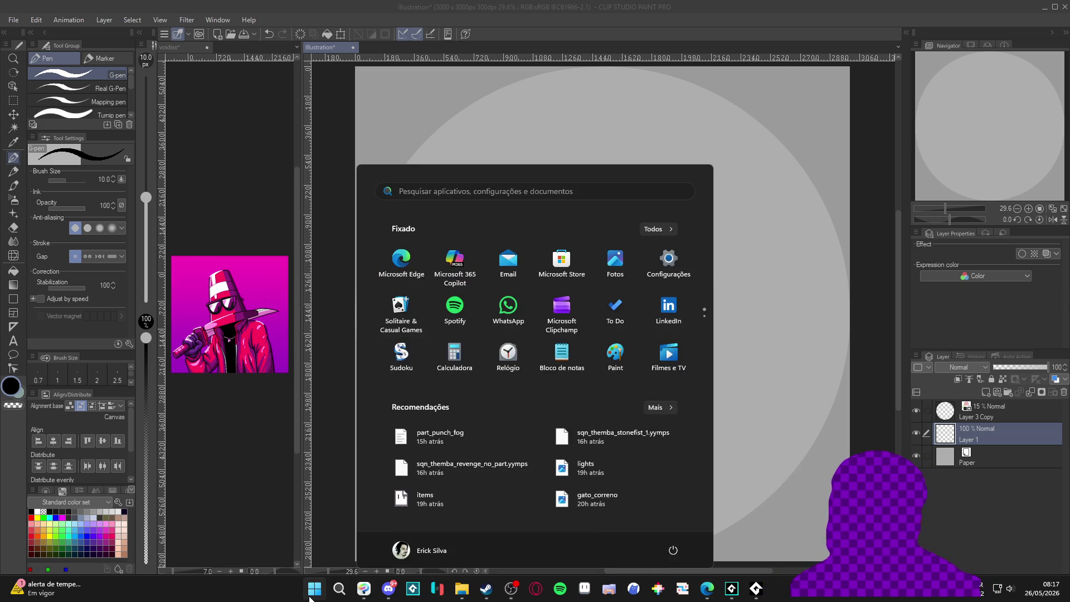
pyautogui.write('pure')
pyautogui.press('Escape')
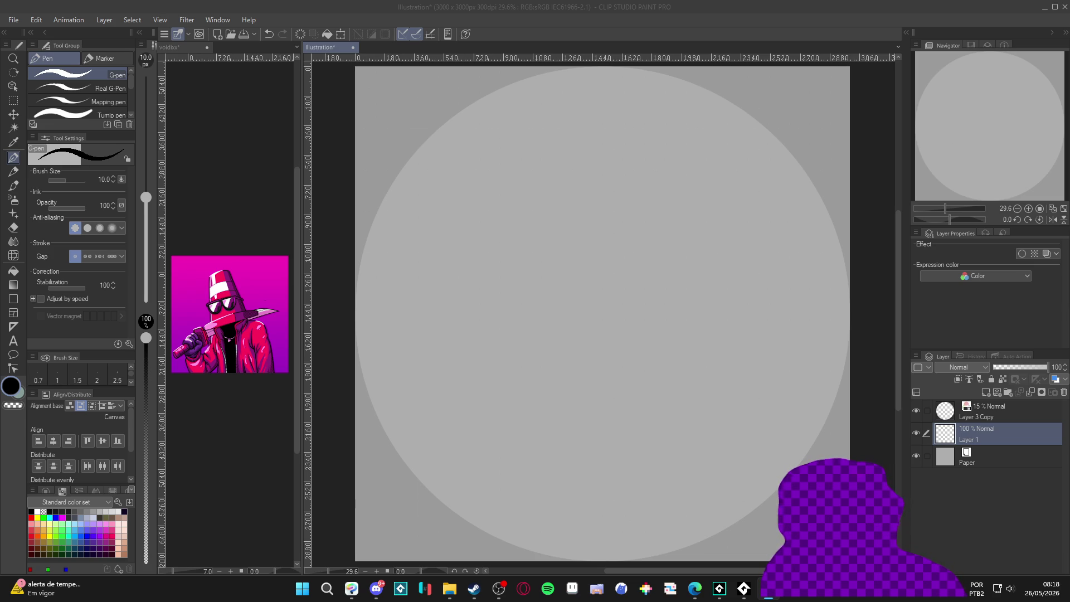
# Make the voidixx document active and pan its canvas upward.
pyautogui.click(694, 589)
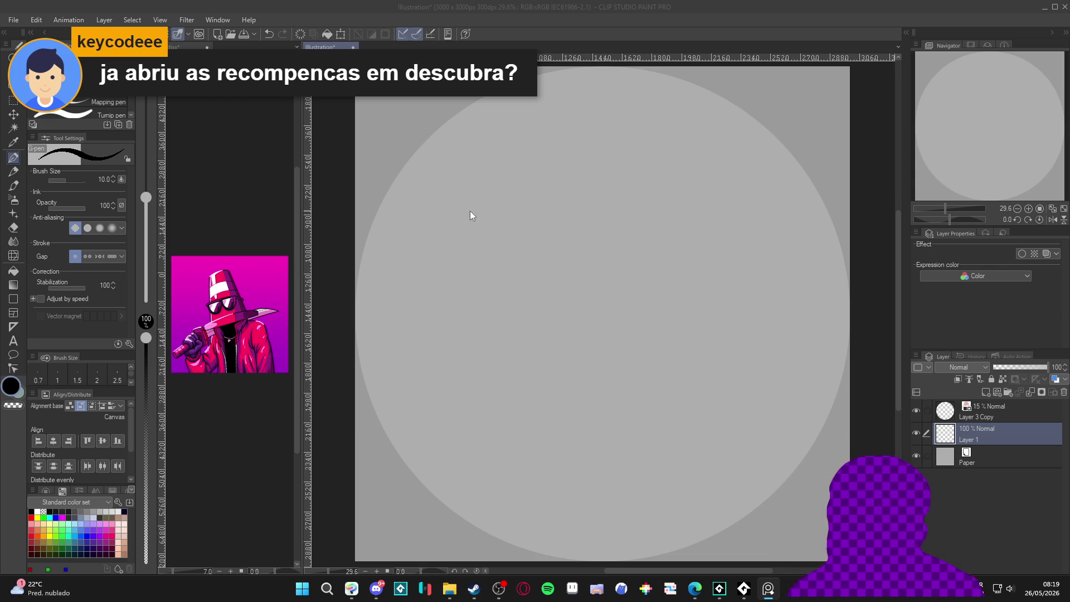
pyautogui.click(249, 242)
pyautogui.moveTo(251, 309); pyautogui.dragTo(246, 134)
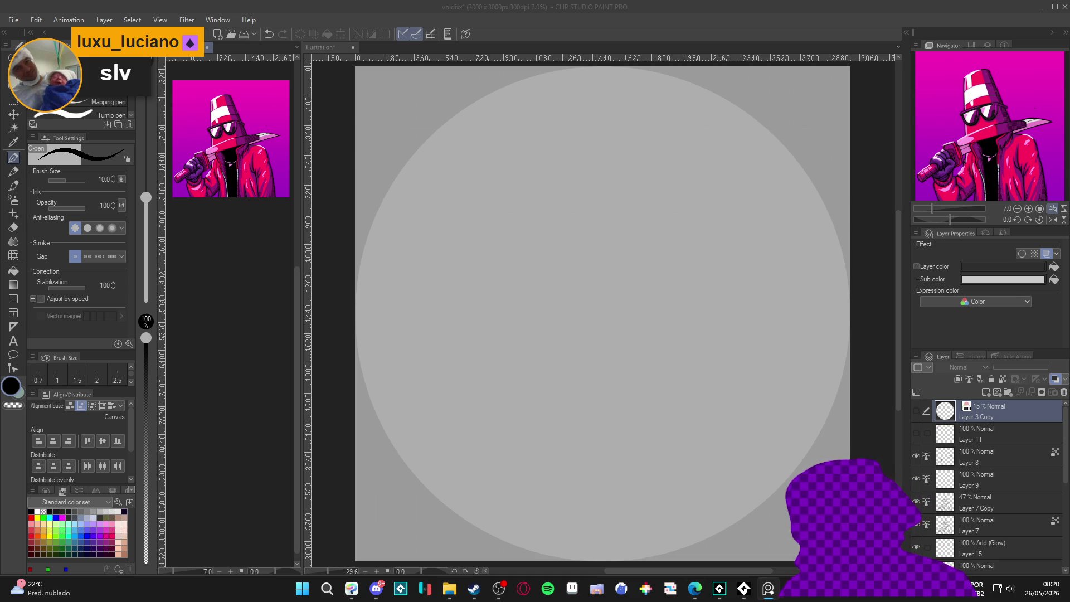
# Check the other open windows from the taskbar, then make the Illustration document active again.
pyautogui.press('super+d')
pyautogui.press('super+d')
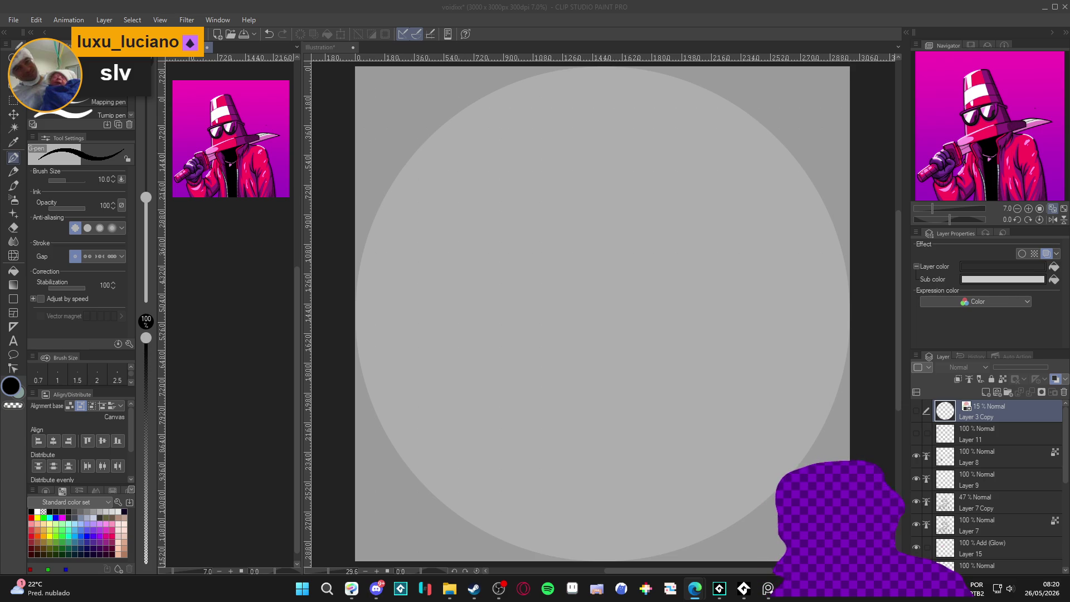
pyautogui.click(768, 588)
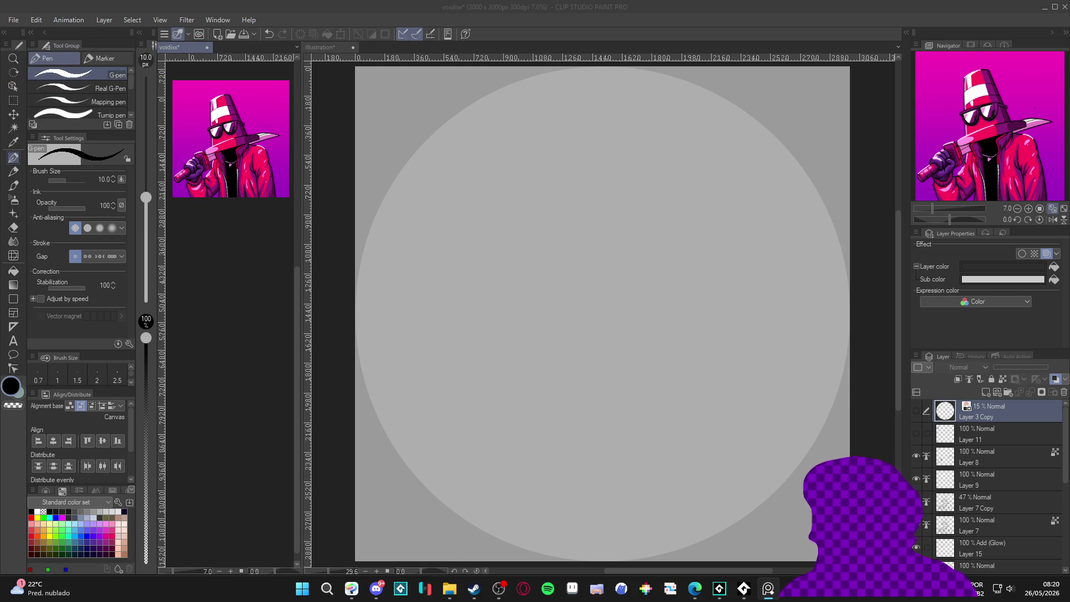
pyautogui.moveTo(694, 588)
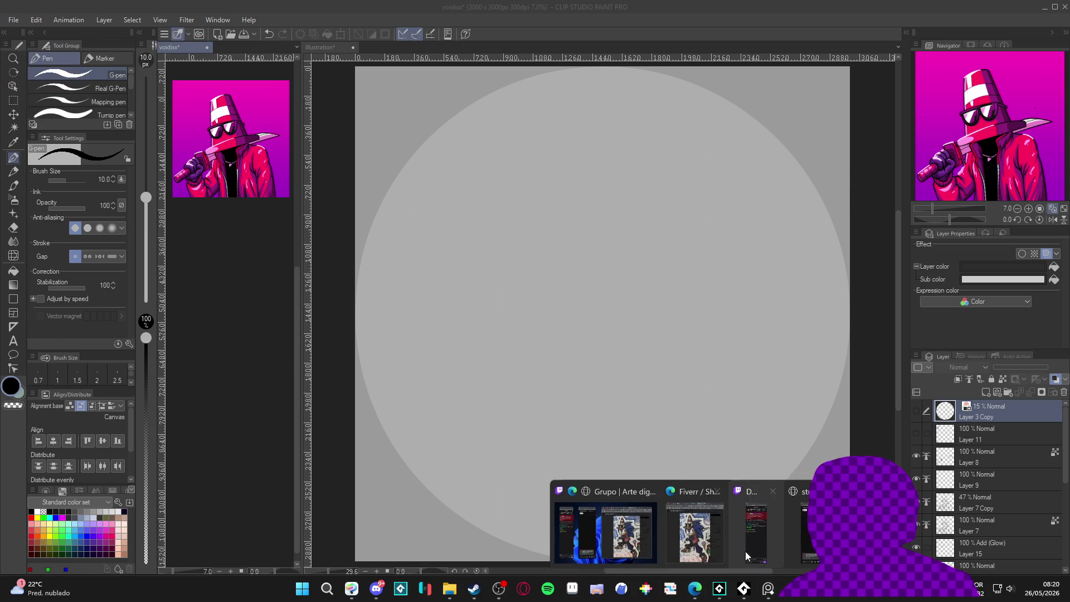
pyautogui.click(724, 527)
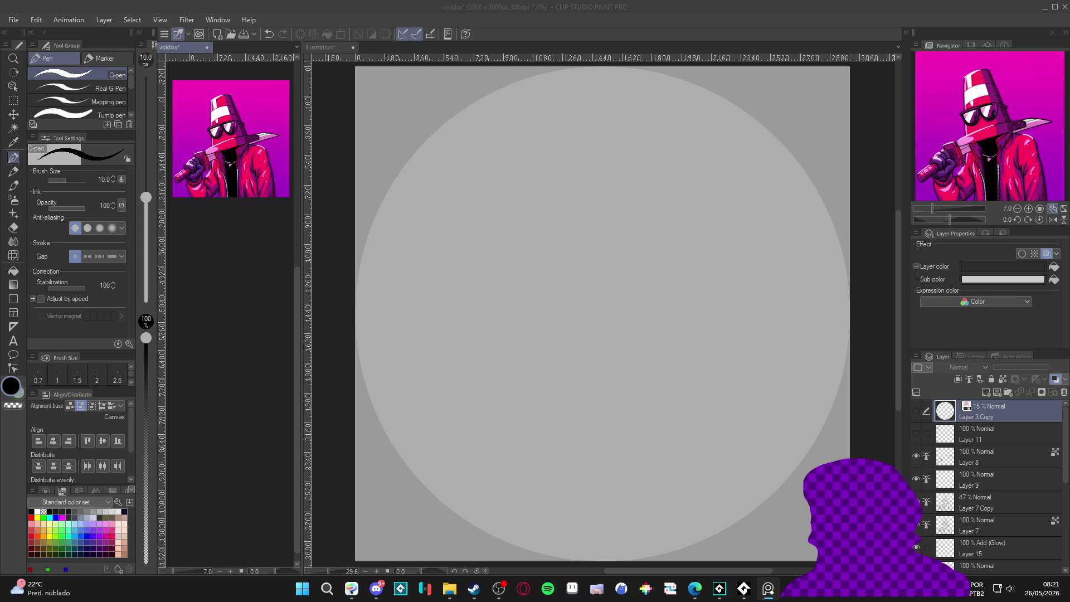
pyautogui.click(634, 290)
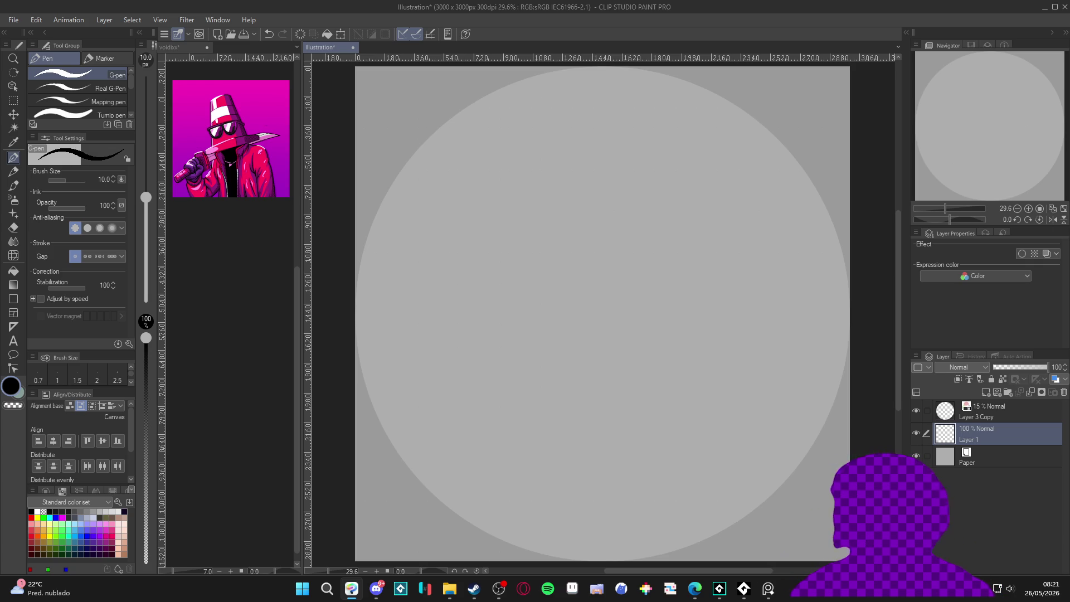
pyautogui.click(298, 590)
pyautogui.write('huionTablet')
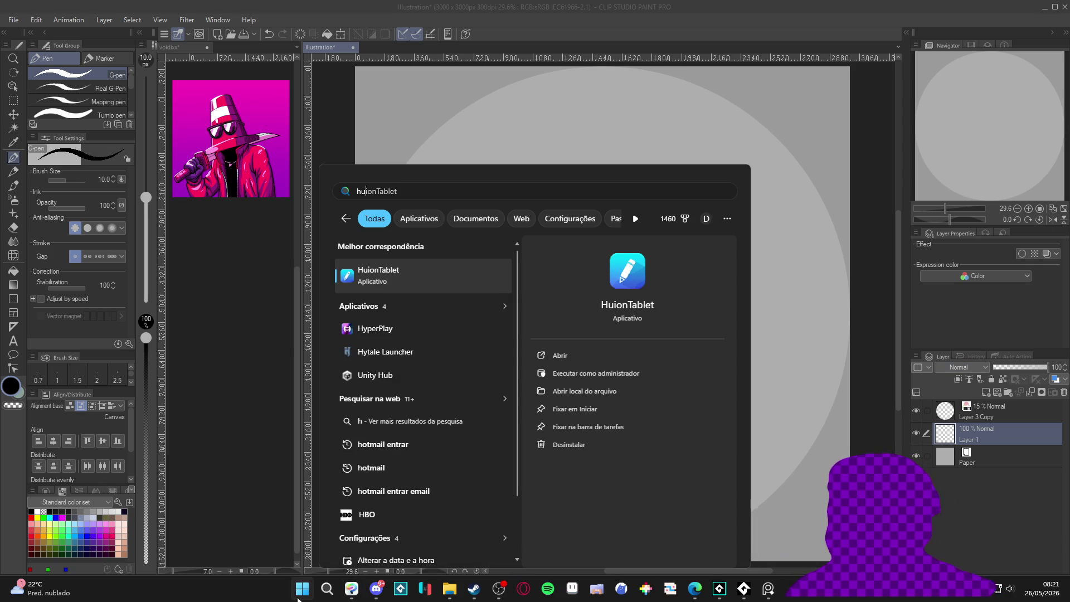
pyautogui.press('Return')
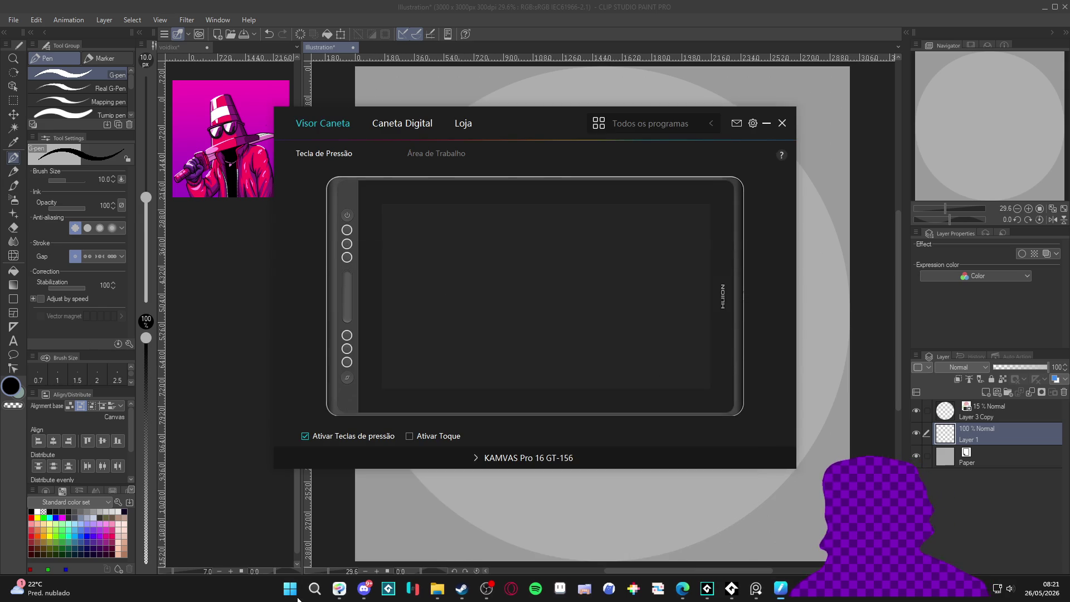
pyautogui.click(445, 152)
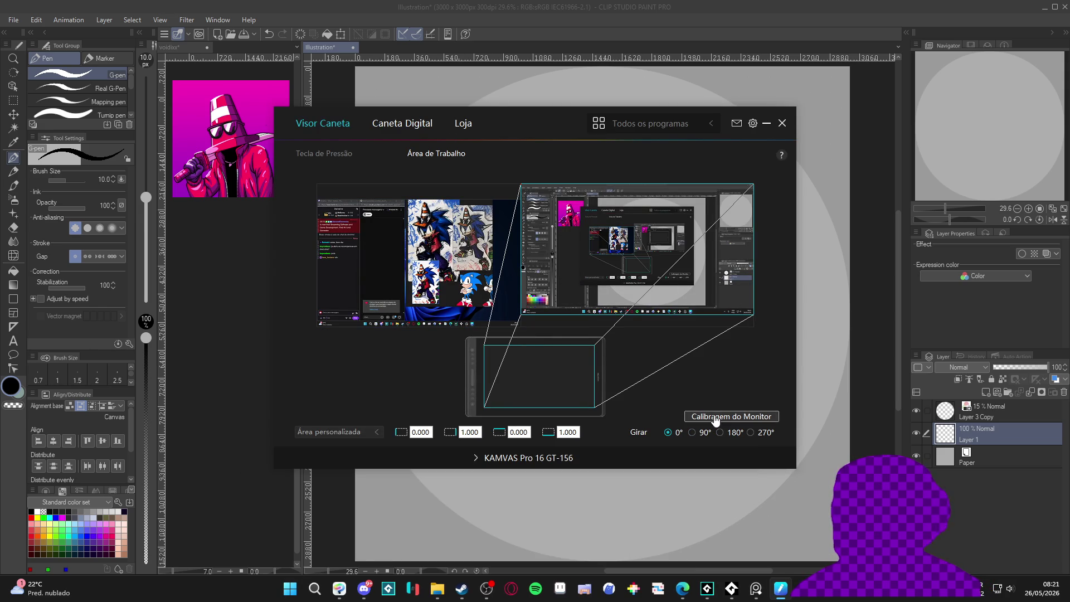
pyautogui.click(776, 122)
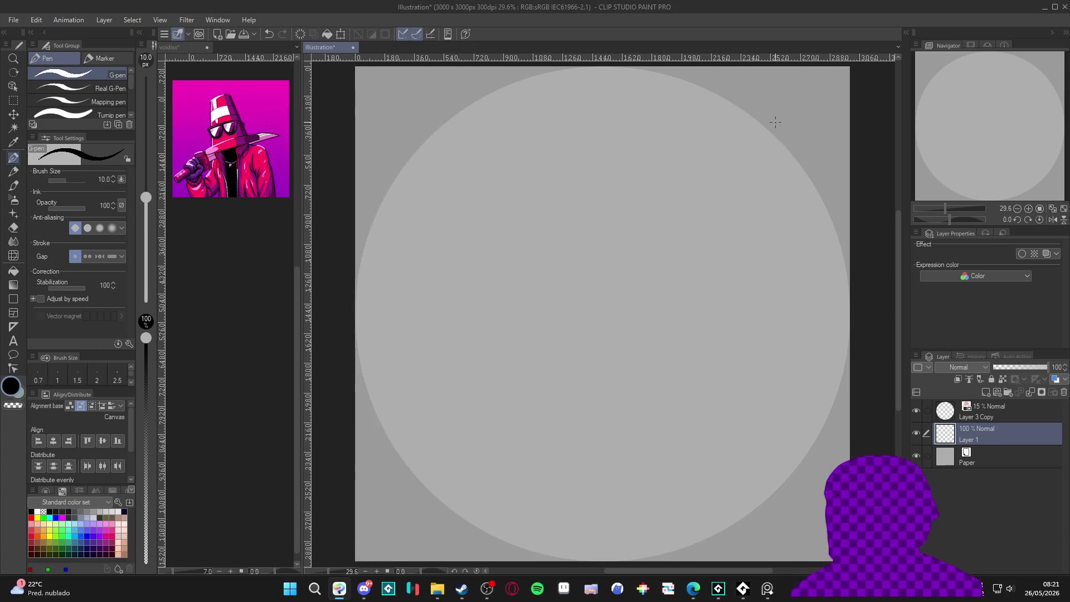
# Switch to the Pencil at size 15, hide the light circle layer, and undo the trial strokes.
pyautogui.moveTo(607, 321)
pyautogui.mouseDown()
pyautogui.moveTo(602, 332)
pyautogui.moveTo(686, 440)
pyautogui.mouseUp()
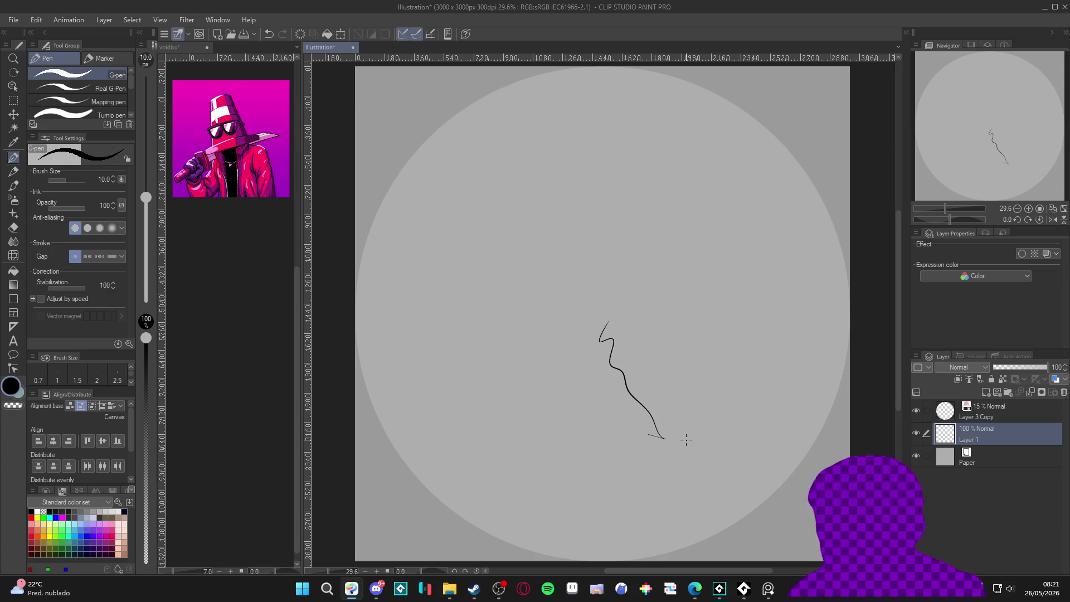
pyautogui.hotkey('ctrl', 'z')
pyautogui.press('p')
pyautogui.moveTo(624, 267)
pyautogui.mouseDown()
pyautogui.moveTo(556, 390)
pyautogui.moveTo(595, 417)
pyautogui.mouseUp()
pyautogui.hotkey('ctrl', 'z')
pyautogui.press(']')
pyautogui.press(']')
pyautogui.press(']')
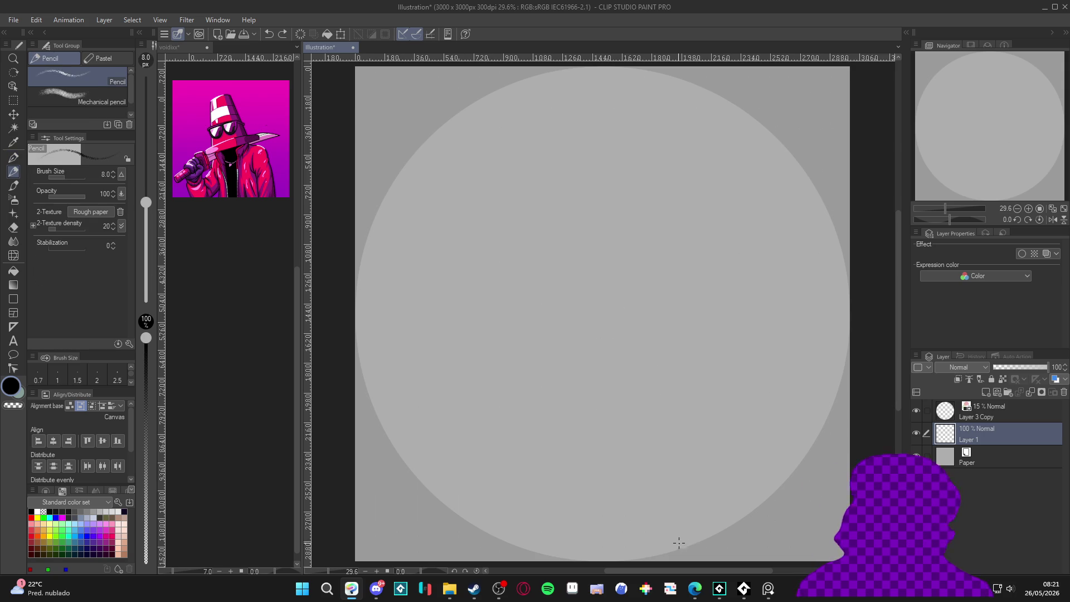
pyautogui.click(916, 411)
pyautogui.moveTo(585, 268)
pyautogui.mouseDown()
pyautogui.moveTo(530, 378)
pyautogui.moveTo(775, 455)
pyautogui.mouseUp()
pyautogui.hotkey('ctrl', 'z')
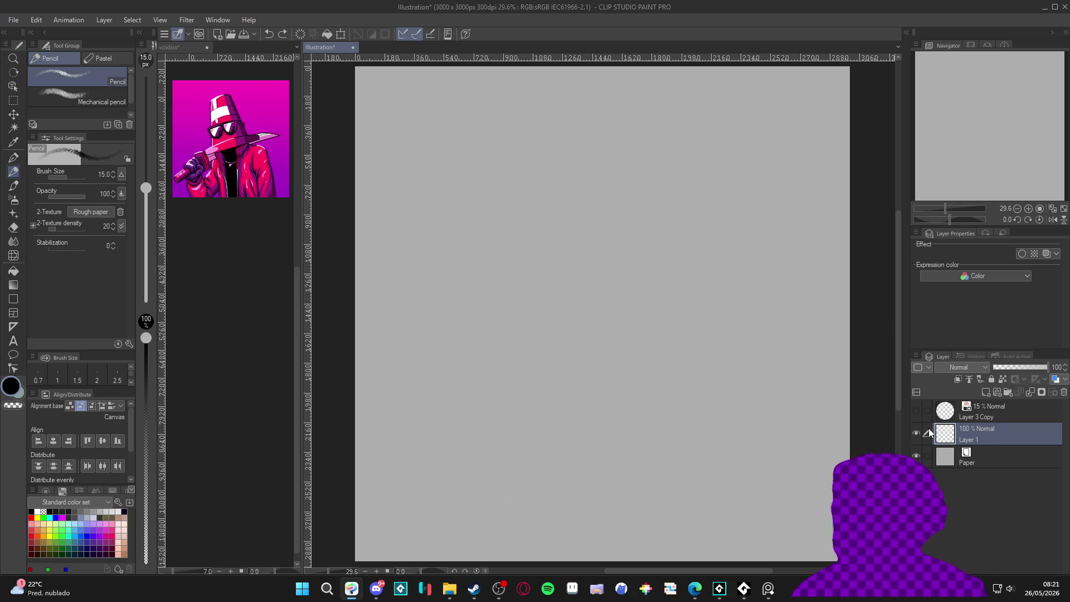
pyautogui.moveTo(591, 268)
pyautogui.mouseDown()
pyautogui.moveTo(601, 334)
pyautogui.moveTo(583, 463)
pyautogui.mouseUp()
pyautogui.hotkey('ctrl', 'z')
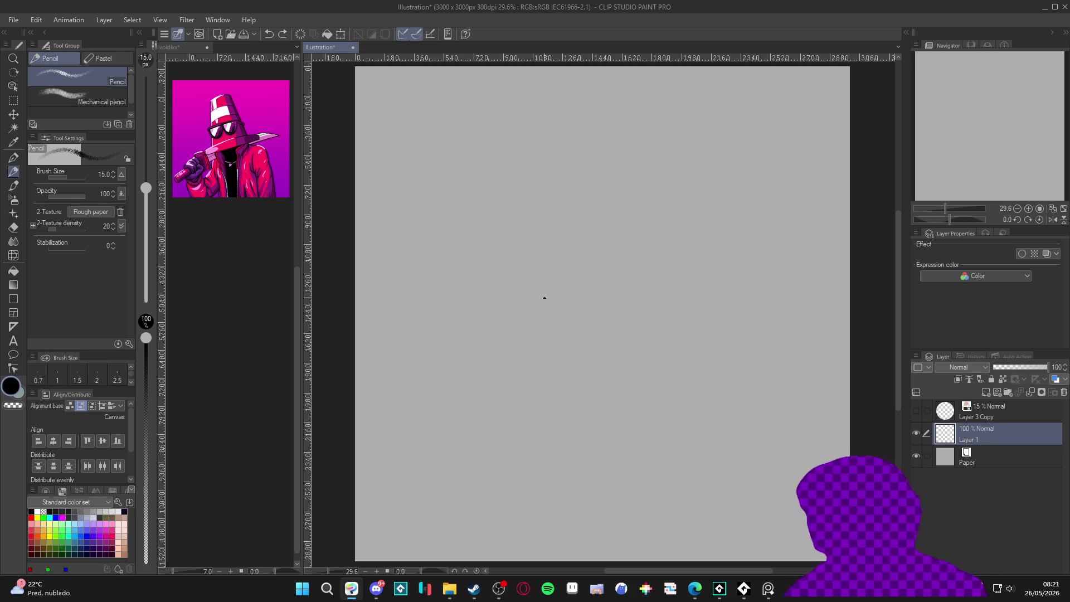
# Sketch one long curved line of action from the upper left downward.
pyautogui.moveTo(490, 172); pyautogui.dragTo(631, 484)
pyautogui.moveTo(507, 206); pyautogui.dragTo(594, 418)
pyautogui.hotkey('ctrl', 'z')
pyautogui.hotkey('ctrl', 'z')
pyautogui.moveTo(514, 139); pyautogui.dragTo(649, 499)
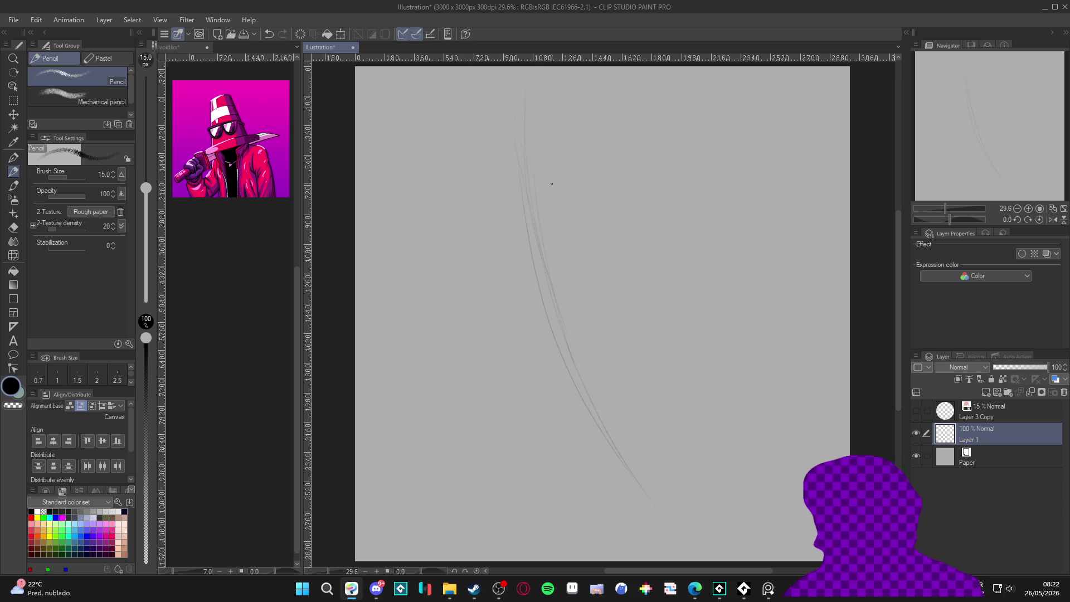
pyautogui.moveTo(560, 293)
pyautogui.mouseDown()
pyautogui.moveTo(568, 209)
pyautogui.moveTo(494, 220)
pyautogui.moveTo(575, 236)
pyautogui.moveTo(529, 181)
pyautogui.moveTo(505, 293)
pyautogui.mouseUp()
pyautogui.hotkey('ctrl', 'z')
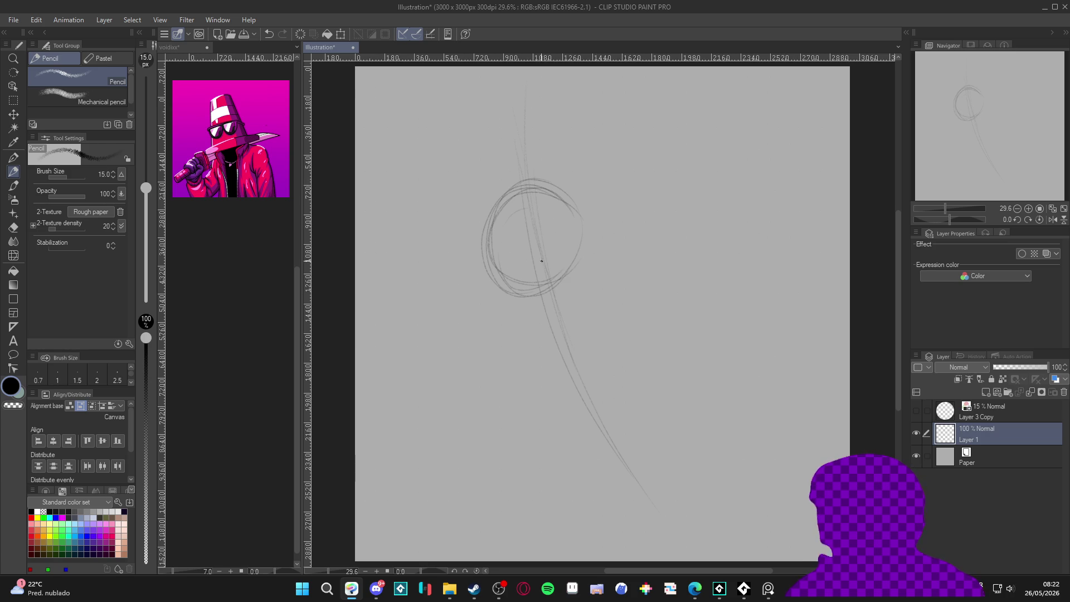
# Rough in the neck, shoulder line, torso sides and bottom, a down-left arm and a foot.
pyautogui.moveTo(533, 241)
pyautogui.mouseDown()
pyautogui.moveTo(559, 304)
pyautogui.moveTo(539, 309)
pyautogui.mouseUp()
pyautogui.moveTo(591, 277)
pyautogui.mouseDown()
pyautogui.moveTo(515, 330)
pyautogui.moveTo(582, 274)
pyautogui.mouseUp()
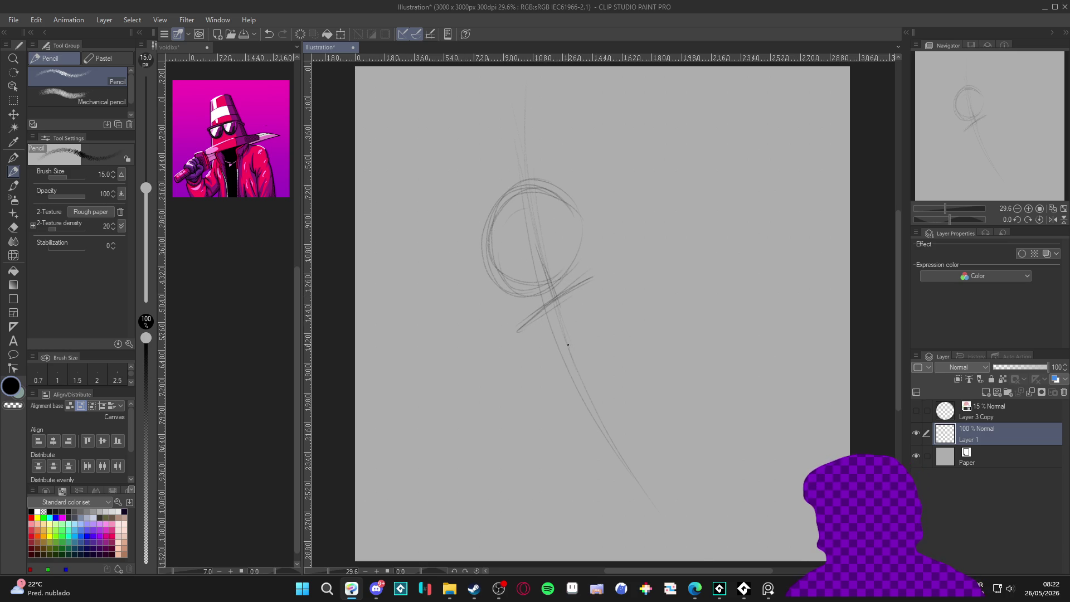
pyautogui.moveTo(530, 330); pyautogui.dragTo(543, 363)
pyautogui.moveTo(591, 277); pyautogui.dragTo(603, 365)
pyautogui.moveTo(541, 392)
pyautogui.mouseDown()
pyautogui.moveTo(614, 353)
pyautogui.moveTo(602, 393)
pyautogui.moveTo(679, 501)
pyautogui.mouseUp()
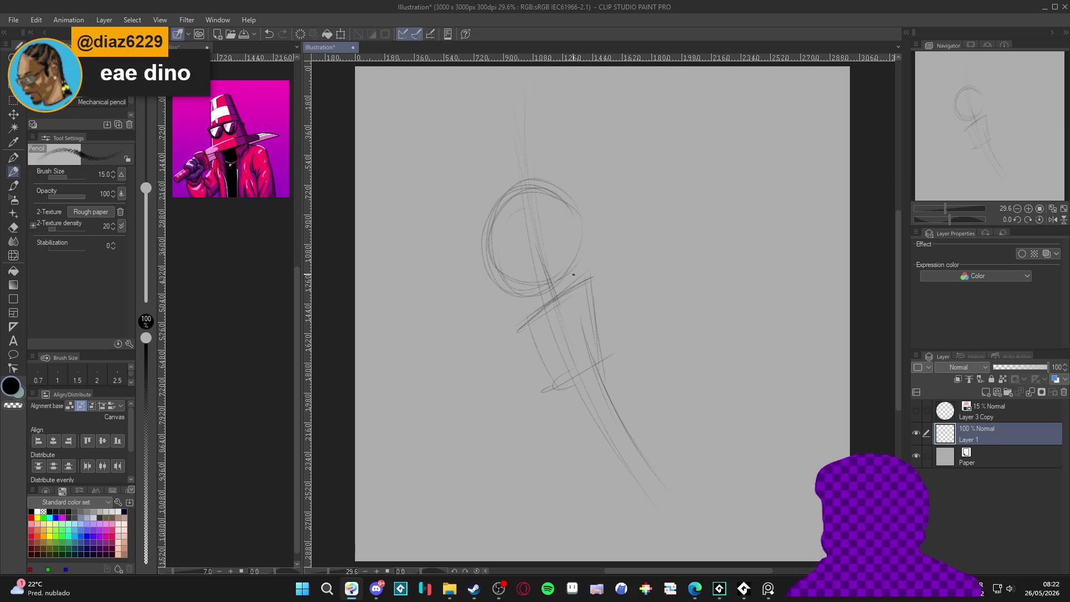
pyautogui.moveTo(574, 365); pyautogui.dragTo(515, 407)
pyautogui.moveTo(565, 370)
pyautogui.mouseDown()
pyautogui.moveTo(487, 426)
pyautogui.moveTo(512, 482)
pyautogui.mouseUp()
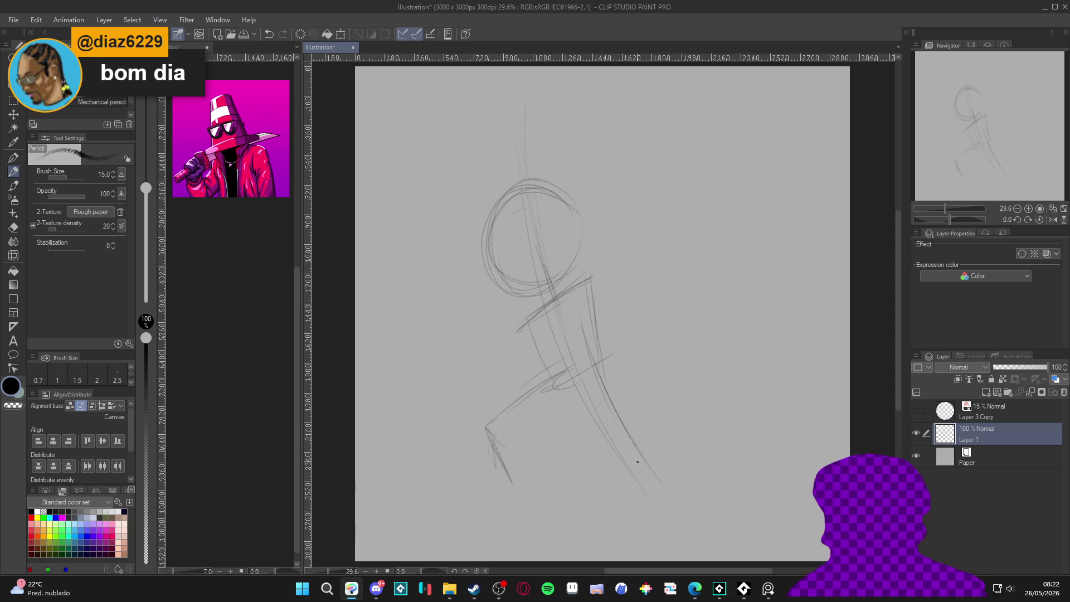
pyautogui.moveTo(665, 480); pyautogui.dragTo(694, 516)
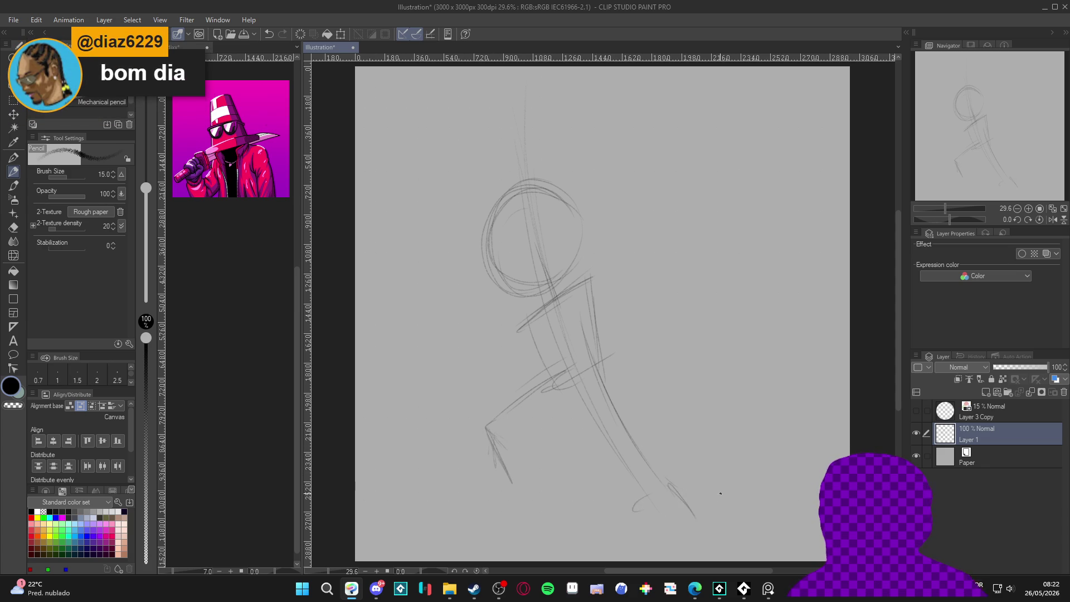
# Move the sketch layer up about 70 px and zoom in with the Pencil active again.
pyautogui.press('k')
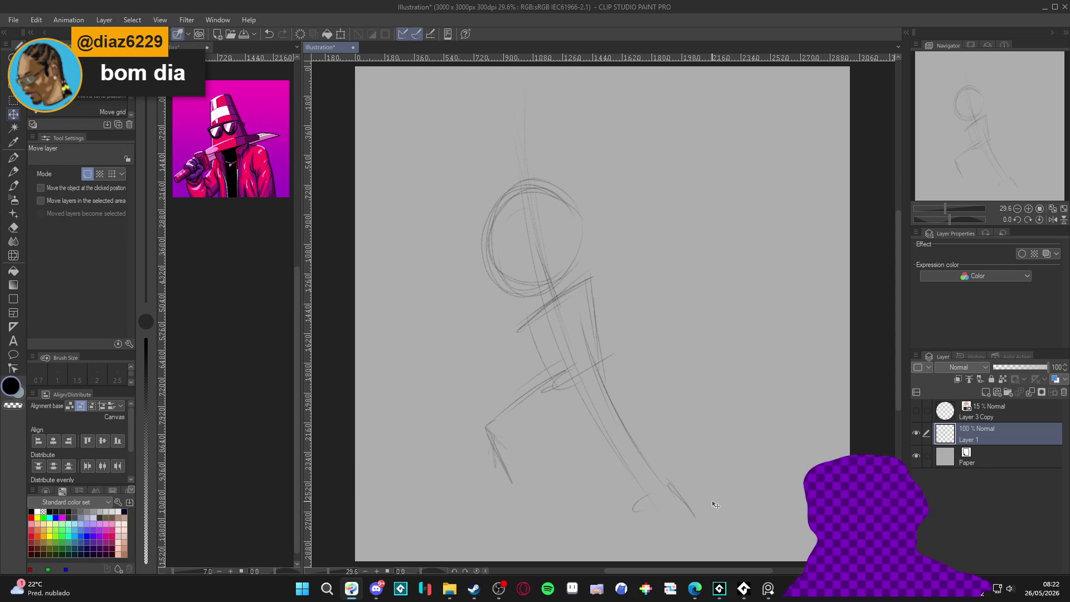
pyautogui.moveTo(593, 336)
pyautogui.mouseDown()
pyautogui.moveTo(579, 298)
pyautogui.moveTo(590, 295)
pyautogui.mouseUp()
pyautogui.press('p')
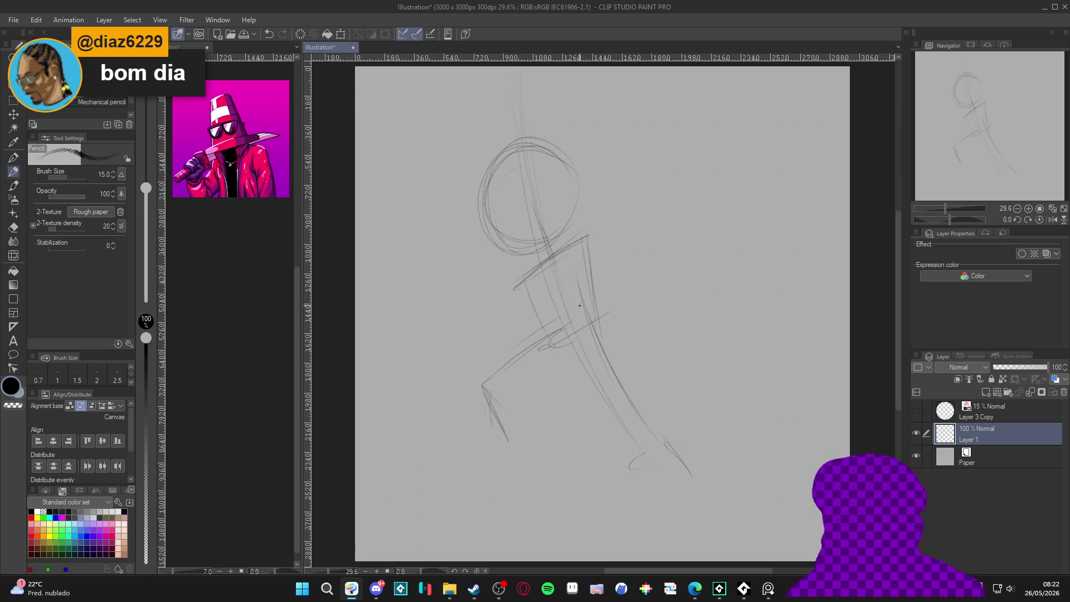
pyautogui.scroll(1, 569, 315)
# Sketch face guides, the muzzle, an elongated oval eye and a dark pupil in the left eye.
pyautogui.moveTo(559, 172)
pyautogui.mouseDown()
pyautogui.moveTo(529, 218)
pyautogui.moveTo(463, 234)
pyautogui.moveTo(537, 226)
pyautogui.mouseUp()
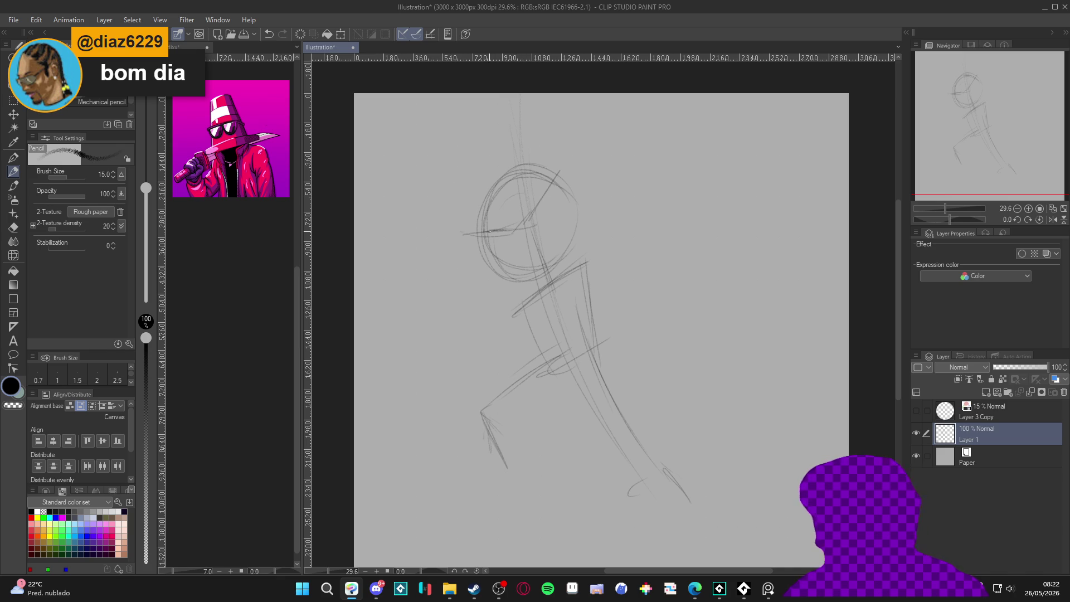
pyautogui.moveTo(485, 229); pyautogui.dragTo(530, 240)
pyautogui.moveTo(510, 244); pyautogui.dragTo(527, 262)
pyautogui.moveTo(515, 246)
pyautogui.mouseDown()
pyautogui.moveTo(526, 260)
pyautogui.moveTo(494, 256)
pyautogui.moveTo(527, 241)
pyautogui.mouseUp()
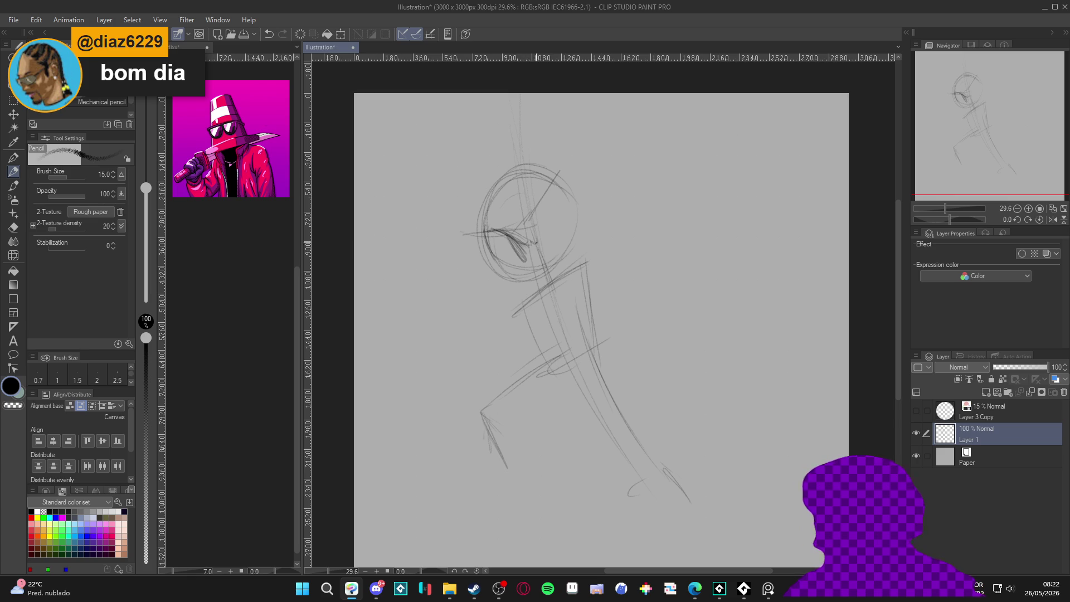
pyautogui.moveTo(538, 238)
pyautogui.mouseDown()
pyautogui.moveTo(544, 189)
pyautogui.moveTo(561, 188)
pyautogui.moveTo(567, 215)
pyautogui.moveTo(538, 212)
pyautogui.mouseUp()
pyautogui.moveTo(562, 218)
pyautogui.mouseDown()
pyautogui.moveTo(557, 234)
pyautogui.moveTo(542, 193)
pyautogui.mouseUp()
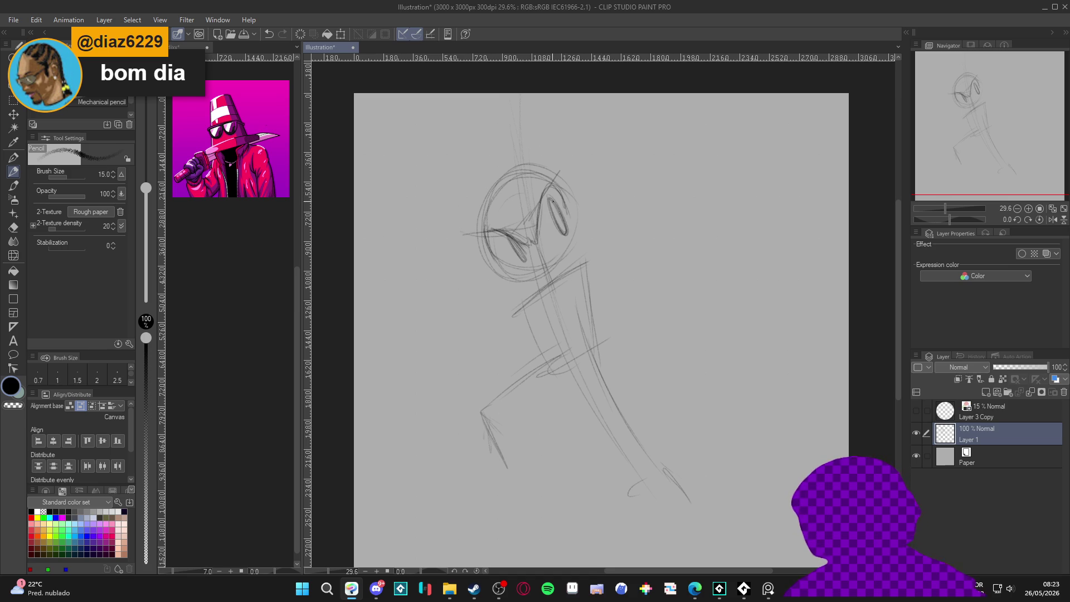
pyautogui.moveTo(560, 221)
pyautogui.mouseDown()
pyautogui.moveTo(551, 201)
pyautogui.moveTo(558, 219)
pyautogui.mouseUp()
pyautogui.moveTo(511, 241); pyautogui.dragTo(519, 252)
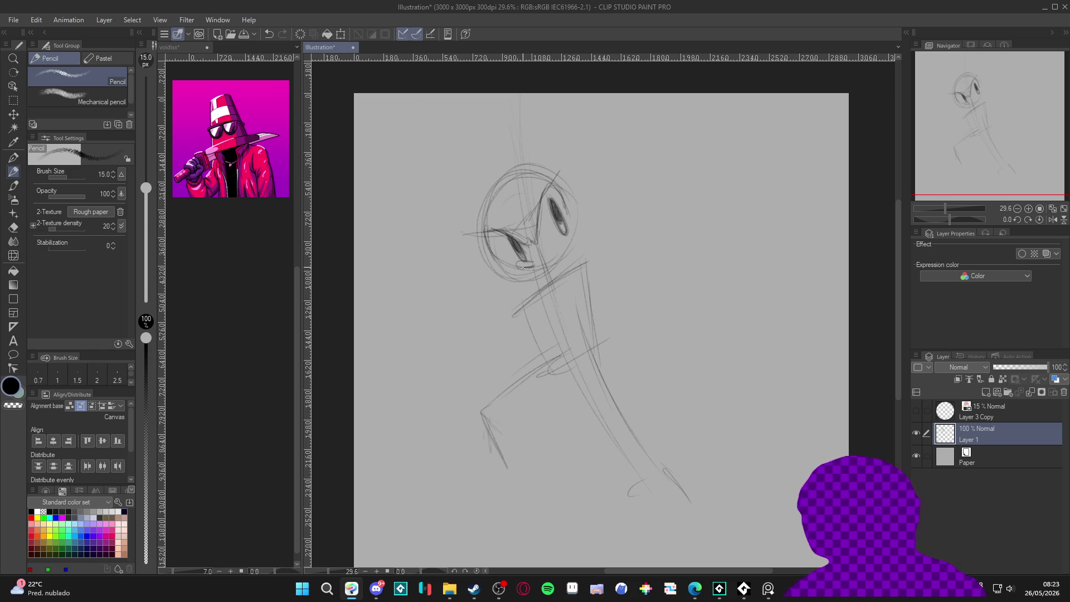
pyautogui.moveTo(515, 263); pyautogui.dragTo(528, 267)
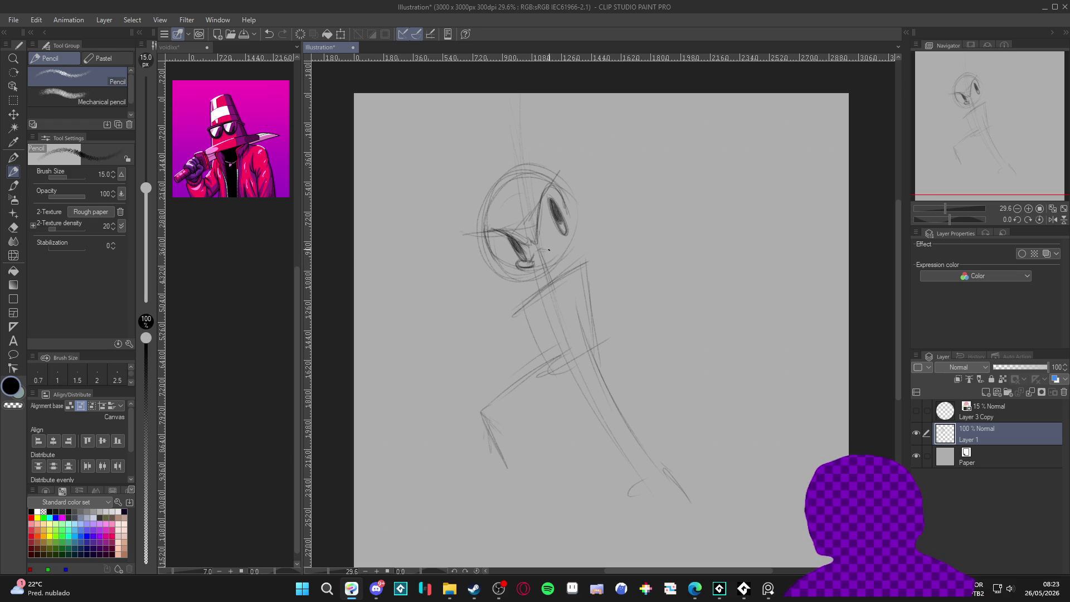
# Darken the mouth line and strengthen the right cheek, jaw and head contour.
pyautogui.moveTo(538, 246)
pyautogui.mouseDown()
pyautogui.moveTo(567, 248)
pyautogui.moveTo(575, 237)
pyautogui.moveTo(534, 251)
pyautogui.moveTo(569, 245)
pyautogui.mouseUp()
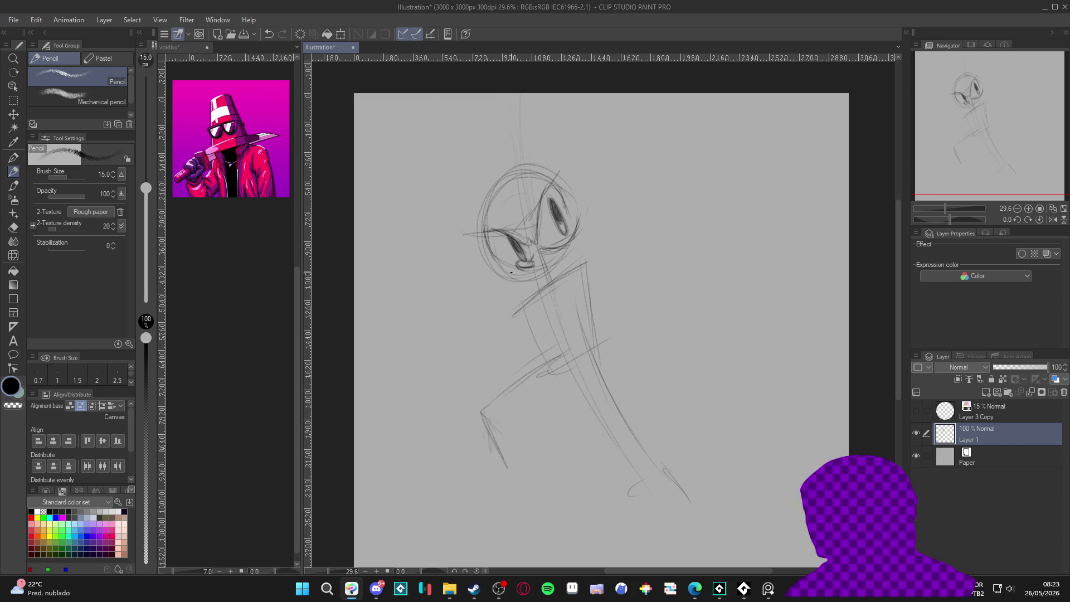
pyautogui.moveTo(518, 265)
pyautogui.mouseDown()
pyautogui.moveTo(498, 273)
pyautogui.moveTo(503, 285)
pyautogui.moveTo(493, 276)
pyautogui.moveTo(552, 275)
pyautogui.moveTo(525, 284)
pyautogui.moveTo(571, 269)
pyautogui.mouseUp()
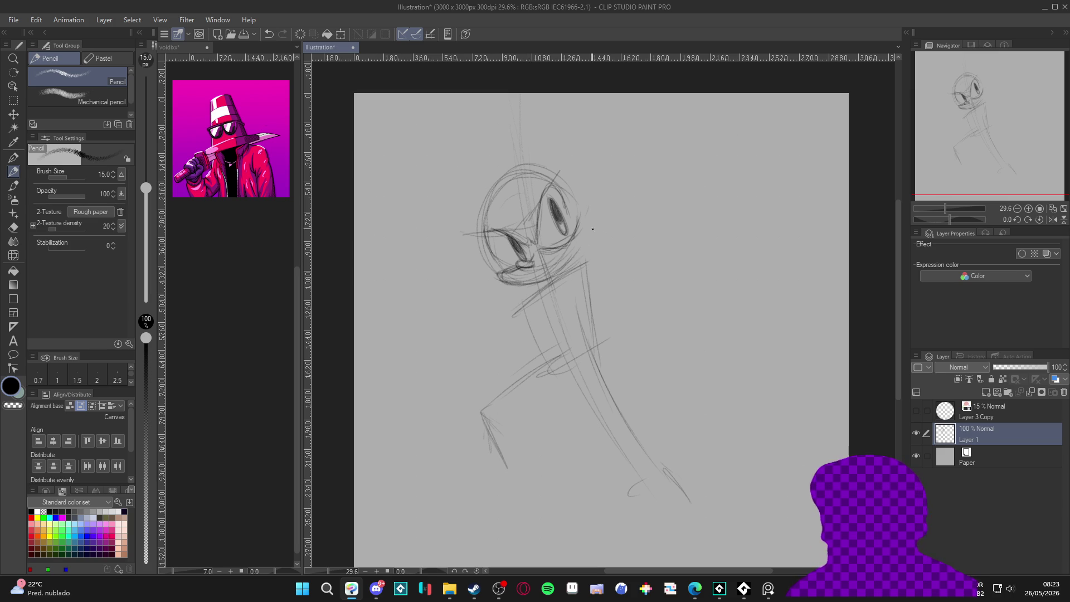
pyautogui.moveTo(584, 232)
pyautogui.mouseDown()
pyautogui.moveTo(548, 281)
pyautogui.moveTo(533, 284)
pyautogui.moveTo(554, 276)
pyautogui.mouseUp()
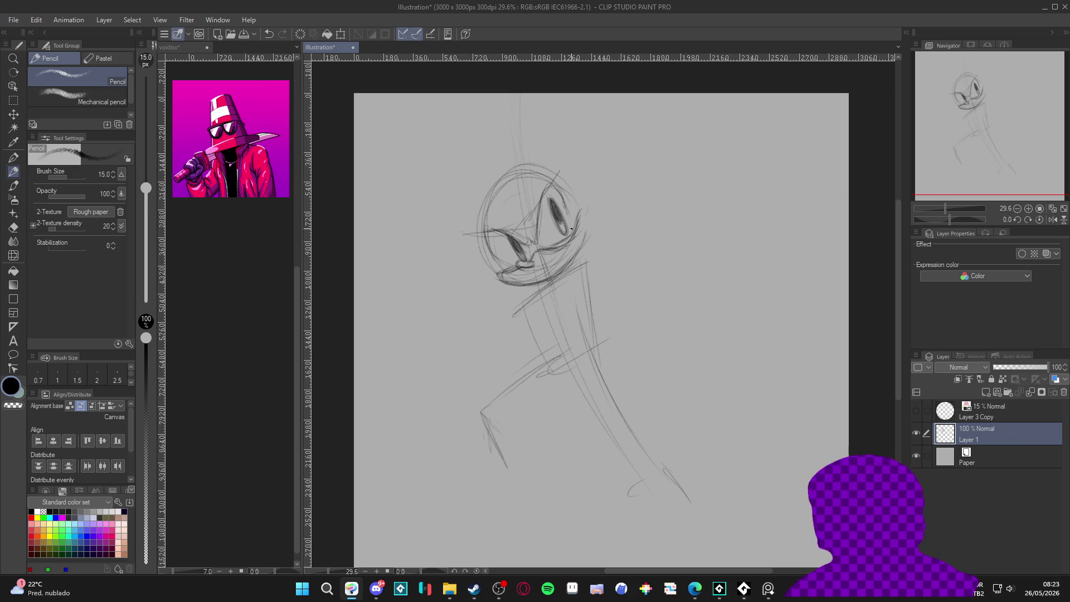
pyautogui.moveTo(582, 210)
pyautogui.mouseDown()
pyautogui.moveTo(582, 250)
pyautogui.moveTo(563, 272)
pyautogui.mouseUp()
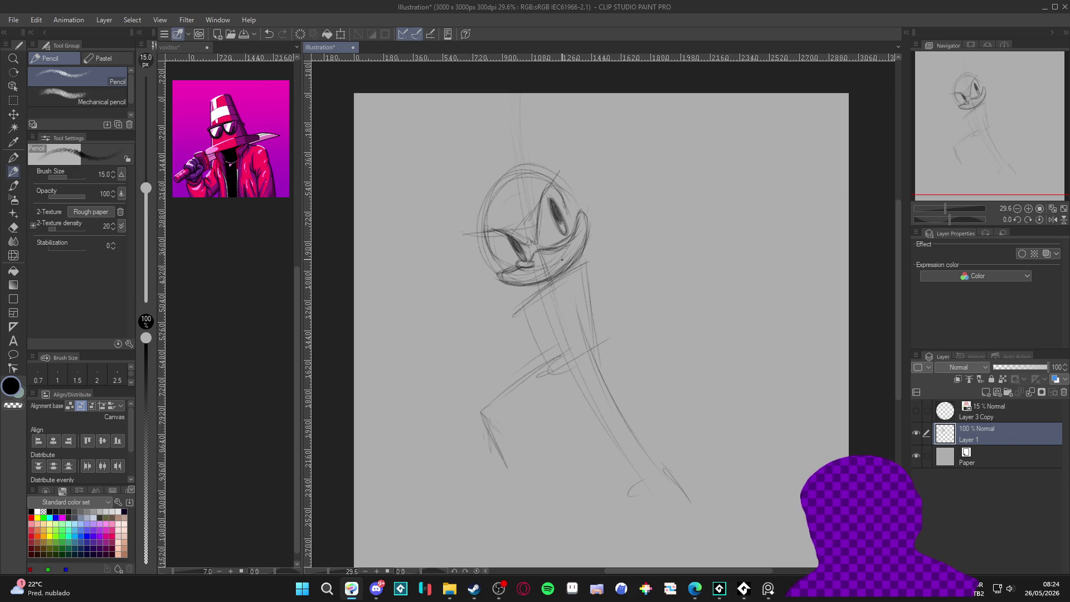
pyautogui.moveTo(575, 242); pyautogui.dragTo(565, 263)
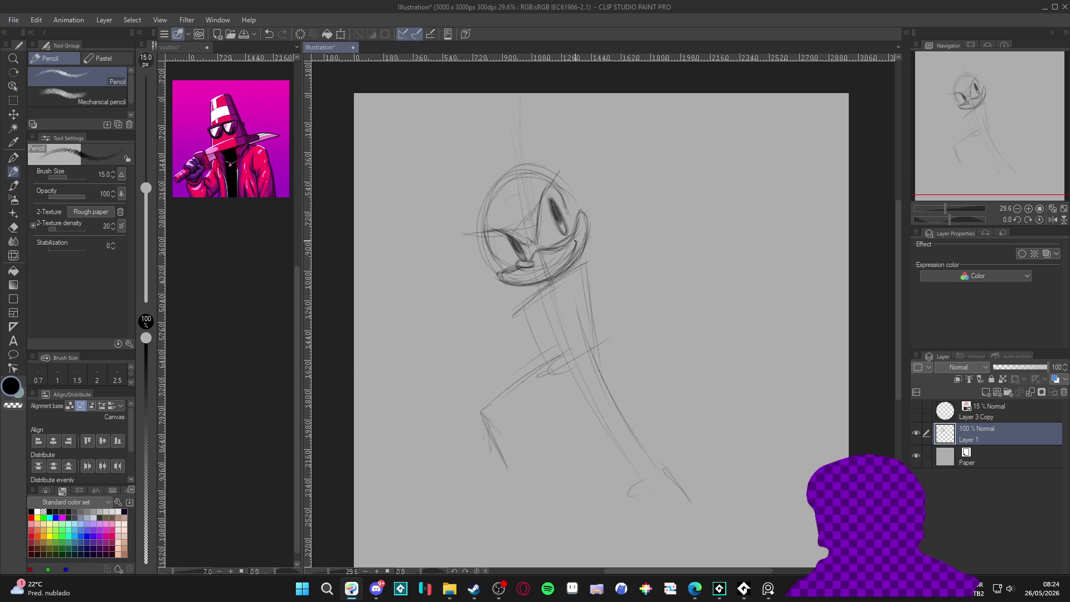
pyautogui.moveTo(576, 243); pyautogui.dragTo(563, 261)
pyautogui.moveTo(581, 208); pyautogui.dragTo(591, 244)
pyautogui.moveTo(569, 188); pyautogui.dragTo(564, 204)
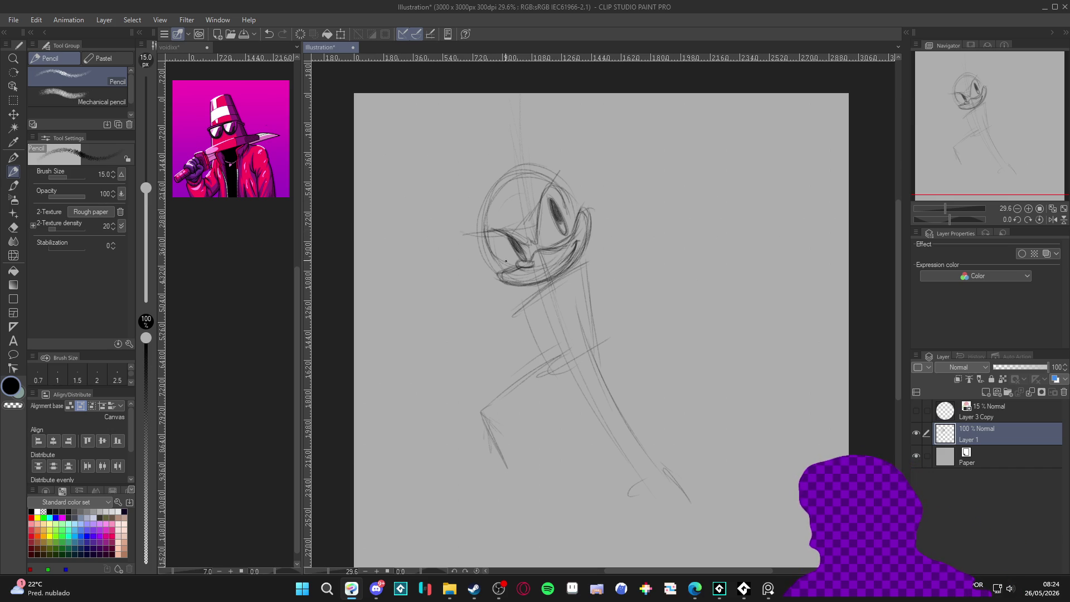
# Darken the head's left side and sketch an ear on the left of the head.
pyautogui.moveTo(504, 265); pyautogui.dragTo(480, 228)
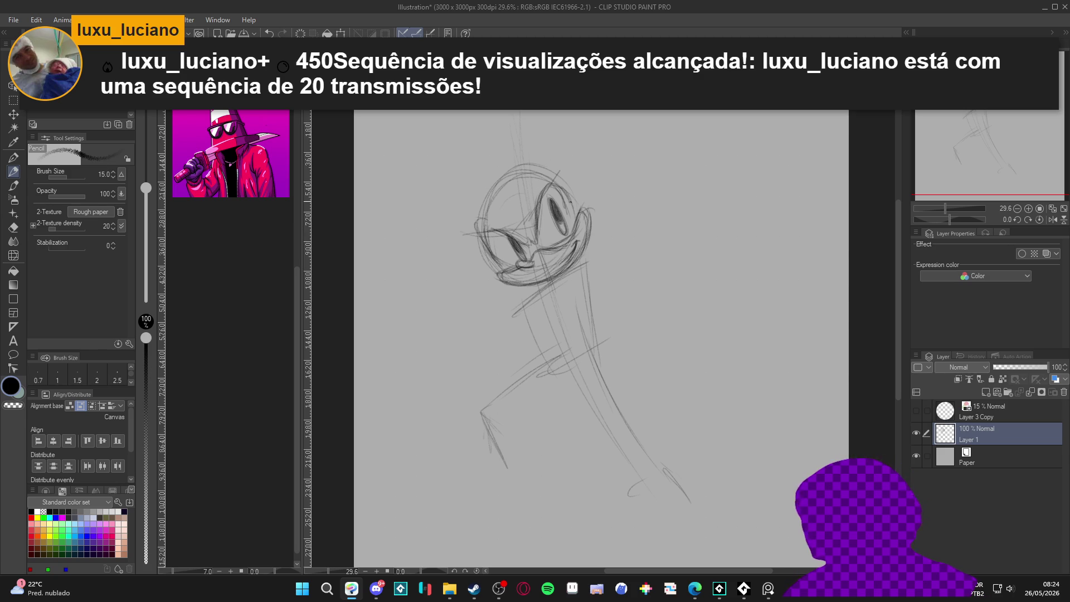
pyautogui.moveTo(560, 184); pyautogui.dragTo(537, 202)
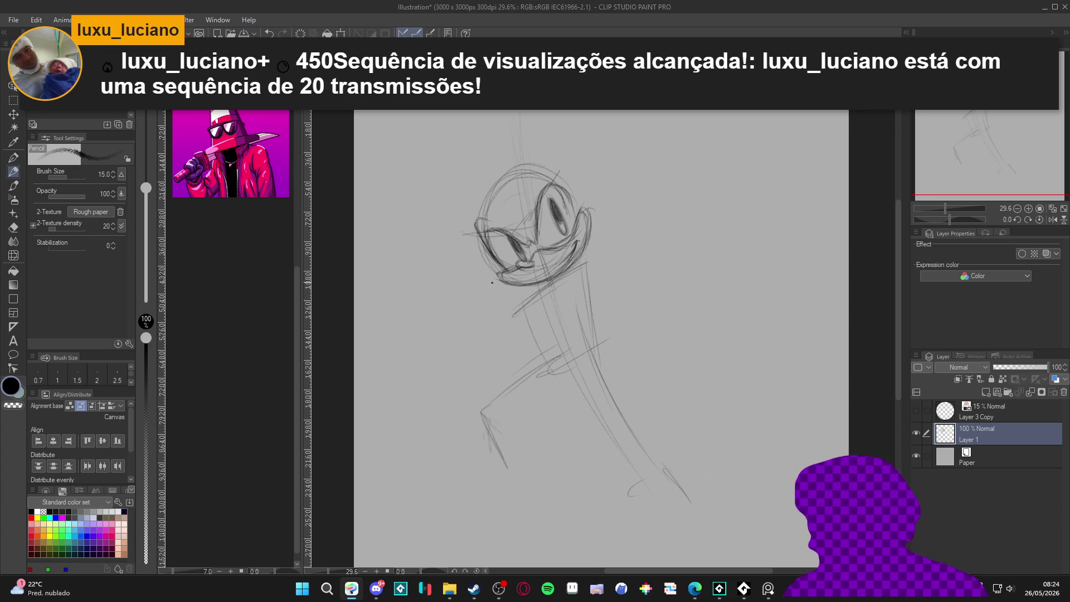
pyautogui.moveTo(470, 202)
pyautogui.mouseDown()
pyautogui.moveTo(446, 208)
pyautogui.moveTo(472, 230)
pyautogui.moveTo(524, 151)
pyautogui.moveTo(511, 156)
pyautogui.moveTo(543, 137)
pyautogui.mouseUp()
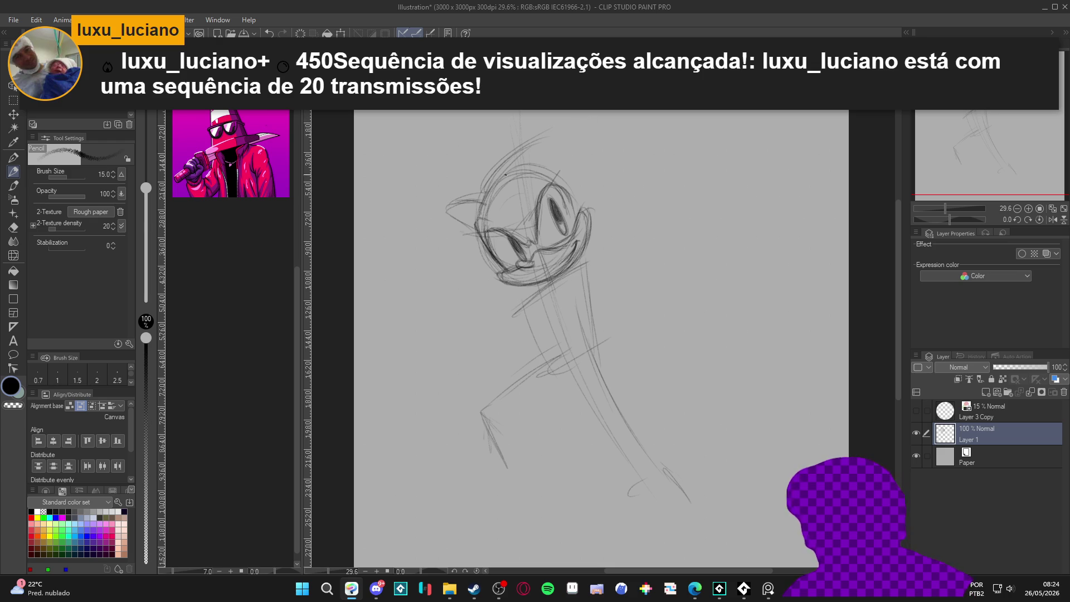
pyautogui.moveTo(483, 197)
pyautogui.mouseDown()
pyautogui.moveTo(494, 160)
pyautogui.moveTo(478, 211)
pyautogui.moveTo(504, 147)
pyautogui.moveTo(515, 145)
pyautogui.mouseUp()
# Add quills atop the head, move the sketch down-right, then draw a tall vertical line above it.
pyautogui.moveTo(488, 184)
pyautogui.mouseDown()
pyautogui.moveTo(505, 157)
pyautogui.moveTo(552, 132)
pyautogui.moveTo(596, 132)
pyautogui.moveTo(575, 162)
pyautogui.moveTo(655, 199)
pyautogui.moveTo(601, 217)
pyautogui.moveTo(649, 265)
pyautogui.moveTo(656, 259)
pyautogui.moveTo(631, 279)
pyautogui.mouseUp()
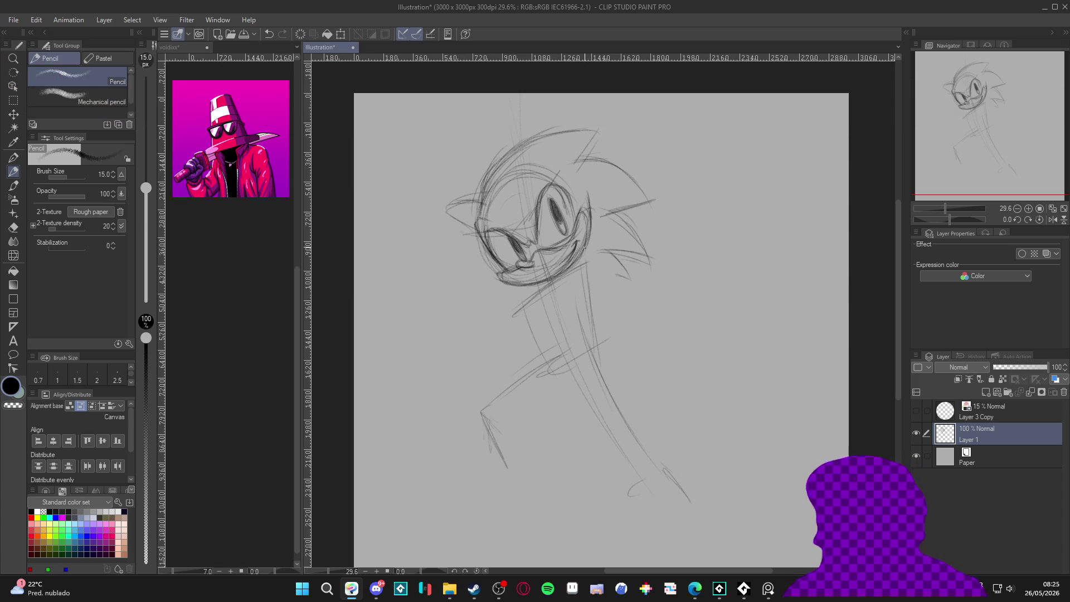
pyautogui.moveTo(529, 167)
pyautogui.mouseDown()
pyautogui.moveTo(548, 137)
pyautogui.moveTo(565, 161)
pyautogui.mouseUp()
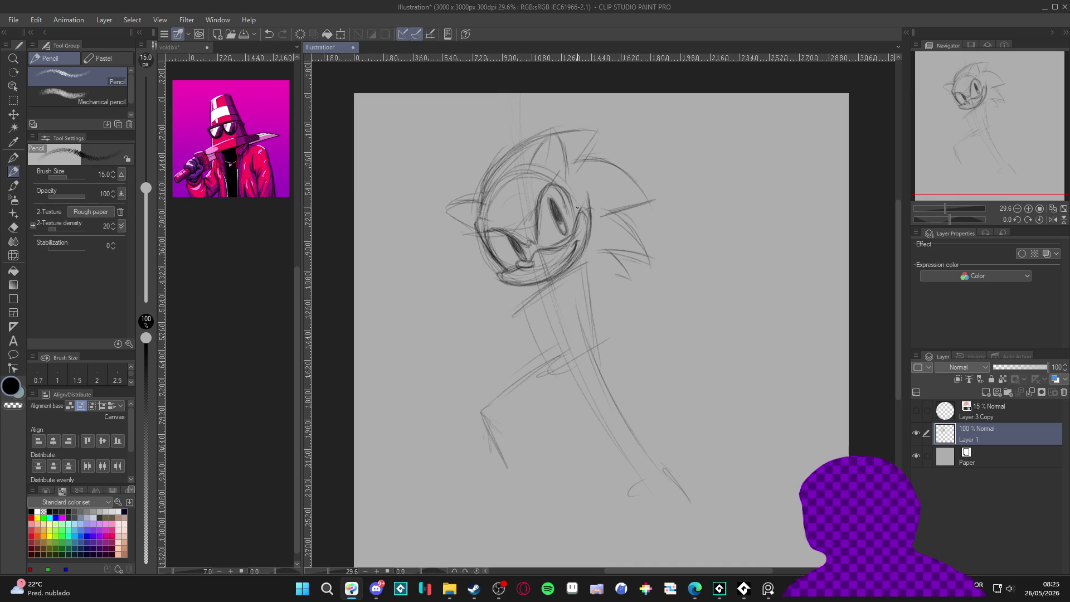
pyautogui.press('k')
pyautogui.moveTo(586, 404); pyautogui.dragTo(599, 482)
pyautogui.press('p')
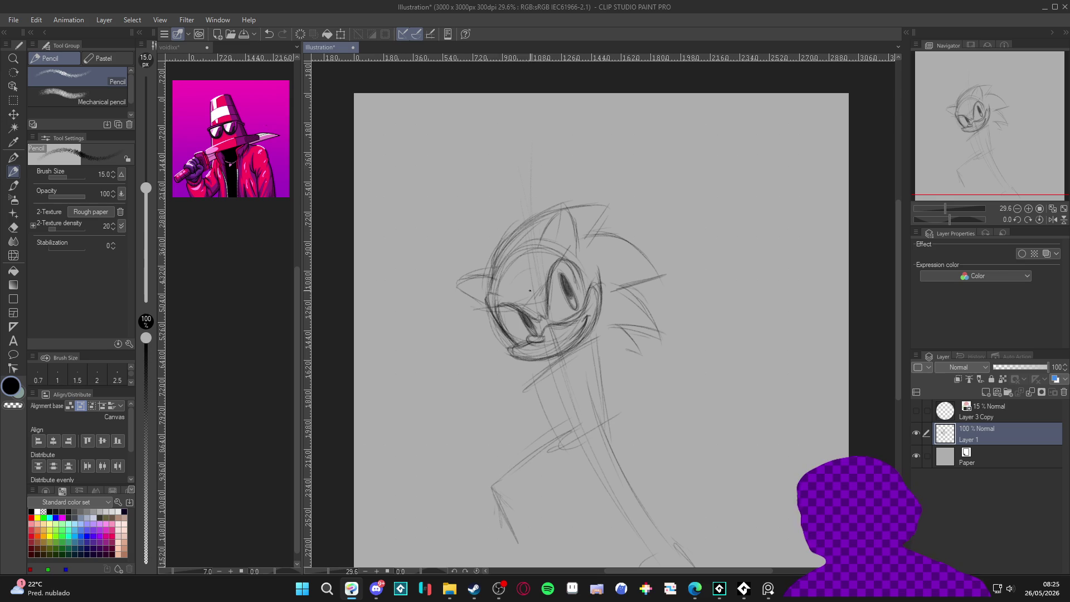
pyautogui.moveTo(504, 114); pyautogui.dragTo(521, 268)
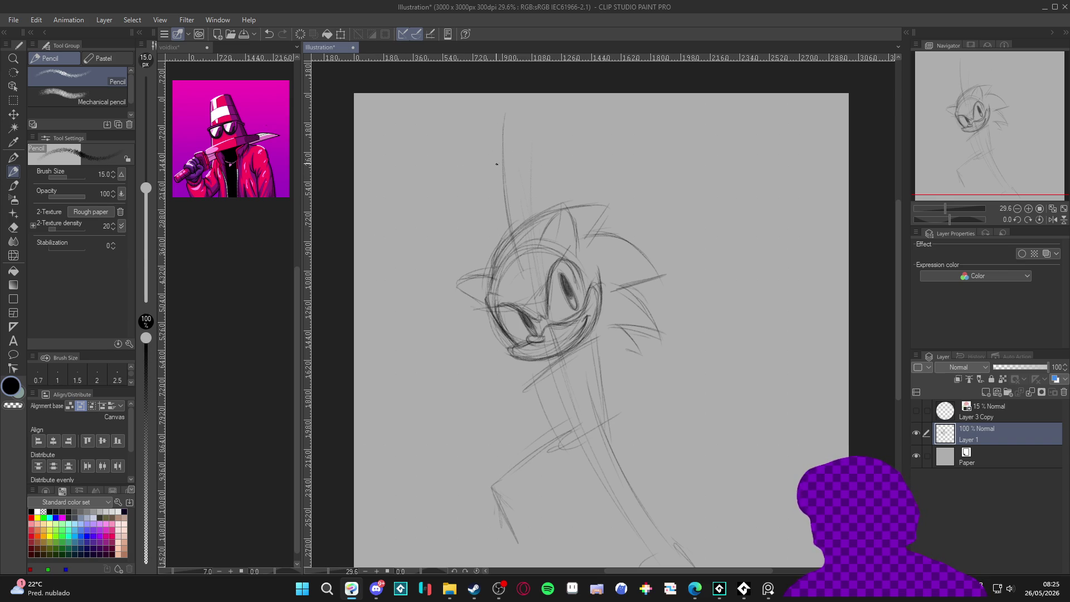
# Draw the small top ellipse and the tall sides of the cone hat.
pyautogui.moveTo(487, 138)
pyautogui.mouseDown()
pyautogui.moveTo(518, 135)
pyautogui.moveTo(490, 136)
pyautogui.moveTo(538, 237)
pyautogui.mouseUp()
pyautogui.moveTo(521, 156); pyautogui.dragTo(524, 184)
pyautogui.moveTo(480, 140); pyautogui.dragTo(478, 238)
pyautogui.moveTo(477, 167); pyautogui.dragTo(482, 242)
pyautogui.moveTo(479, 154); pyautogui.dragTo(470, 254)
pyautogui.moveTo(515, 132); pyautogui.dragTo(545, 233)
pyautogui.moveTo(523, 163); pyautogui.dragTo(551, 251)
pyautogui.moveTo(479, 136); pyautogui.dragTo(475, 257)
pyautogui.moveTo(486, 198); pyautogui.dragTo(480, 263)
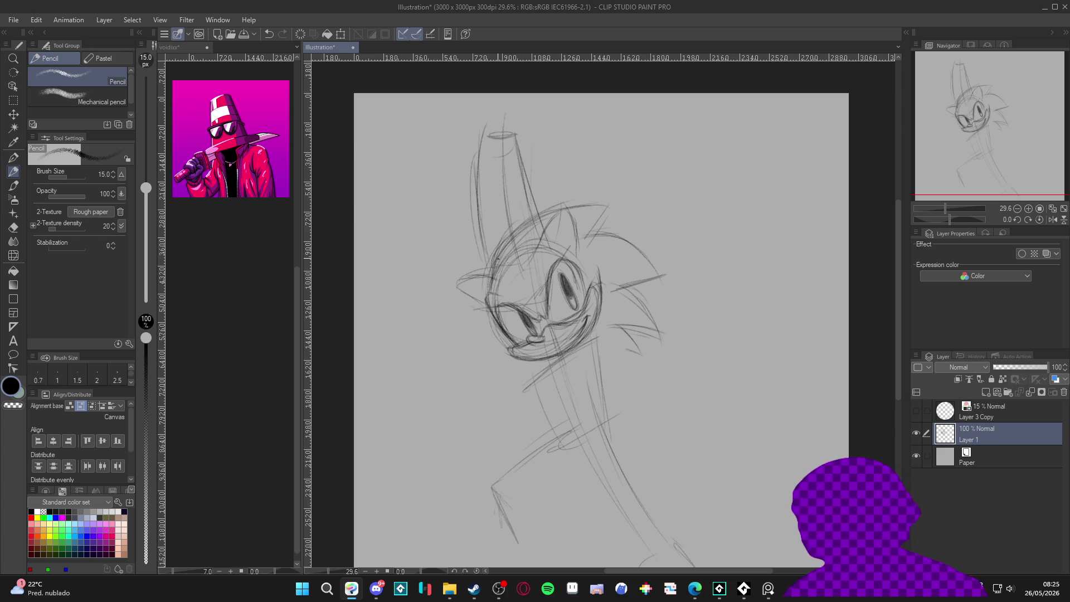
pyautogui.moveTo(485, 132); pyautogui.dragTo(482, 240)
pyautogui.moveTo(476, 192); pyautogui.dragTo(475, 254)
pyautogui.moveTo(510, 135); pyautogui.dragTo(539, 206)
pyautogui.moveTo(516, 137)
pyautogui.mouseDown()
pyautogui.moveTo(552, 222)
pyautogui.moveTo(508, 270)
pyautogui.mouseUp()
# Shape the hat over the forehead and draw horizontal stripes across the cone.
pyautogui.moveTo(521, 260); pyautogui.dragTo(476, 262)
pyautogui.moveTo(548, 224); pyautogui.dragTo(496, 270)
pyautogui.moveTo(491, 223)
pyautogui.mouseDown()
pyautogui.moveTo(529, 216)
pyautogui.moveTo(544, 190)
pyautogui.moveTo(512, 225)
pyautogui.mouseUp()
pyautogui.moveTo(488, 192); pyautogui.dragTo(520, 188)
pyautogui.moveTo(498, 192)
pyautogui.mouseDown()
pyautogui.moveTo(525, 181)
pyautogui.moveTo(532, 150)
pyautogui.mouseUp()
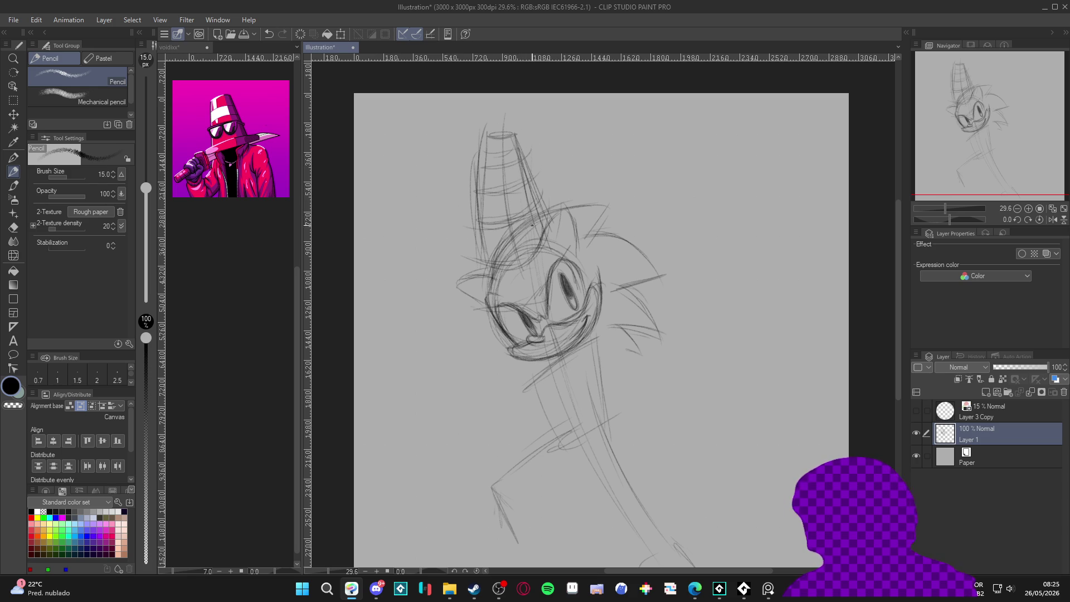
# Draw the wide angled brim across the head and darken the hat's right edge.
pyautogui.moveTo(502, 221); pyautogui.dragTo(441, 290)
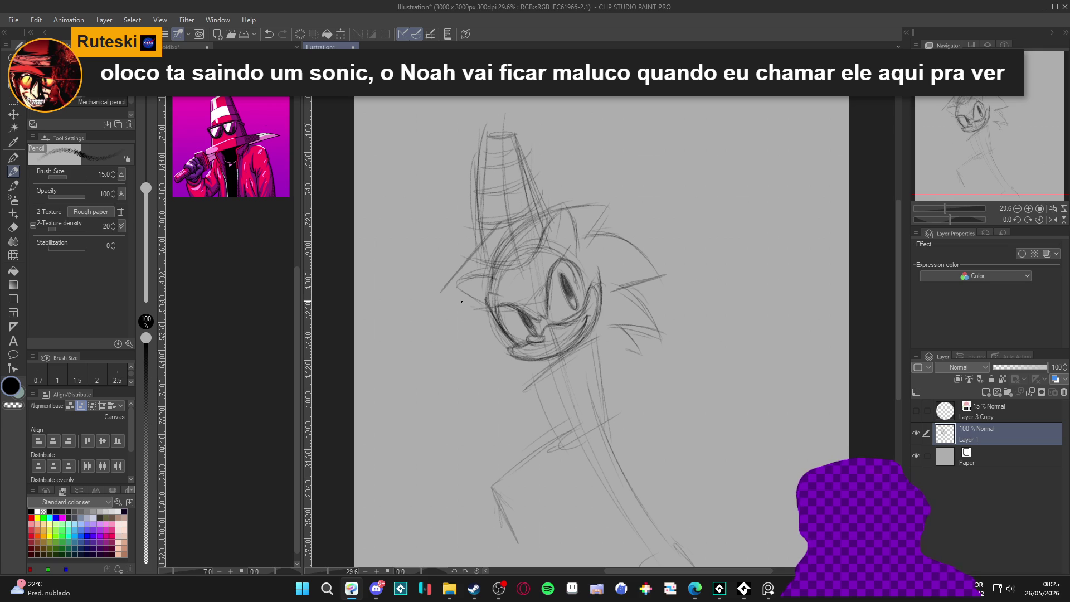
pyautogui.moveTo(522, 206)
pyautogui.mouseDown()
pyautogui.moveTo(498, 228)
pyautogui.moveTo(572, 215)
pyautogui.moveTo(501, 216)
pyautogui.moveTo(523, 217)
pyautogui.mouseUp()
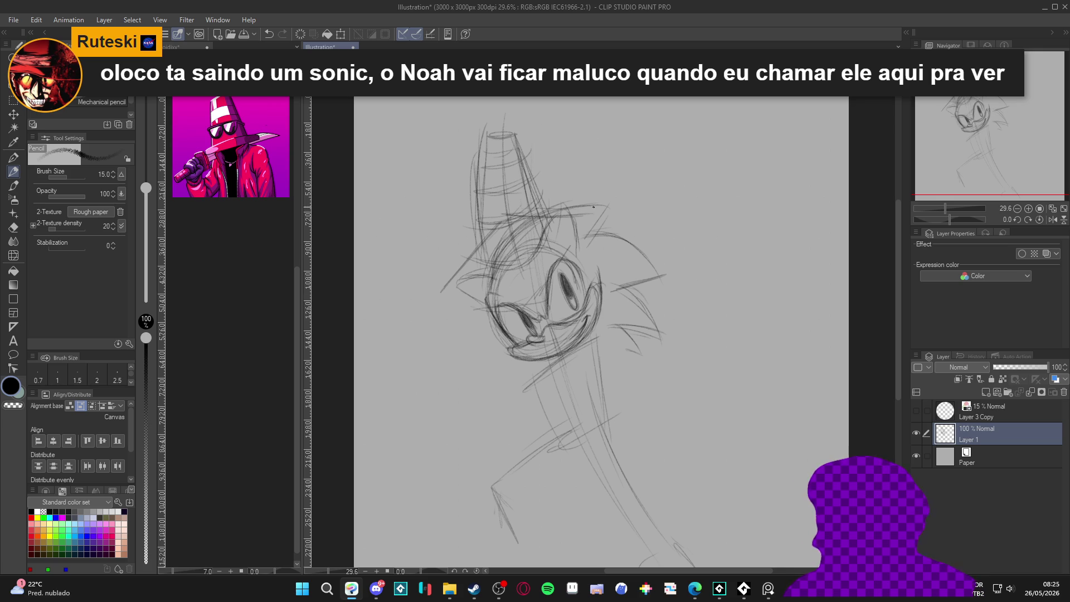
pyautogui.moveTo(594, 214)
pyautogui.mouseDown()
pyautogui.moveTo(535, 281)
pyautogui.moveTo(462, 285)
pyautogui.mouseUp()
pyautogui.moveTo(530, 276); pyautogui.dragTo(444, 285)
pyautogui.moveTo(487, 244); pyautogui.dragTo(449, 282)
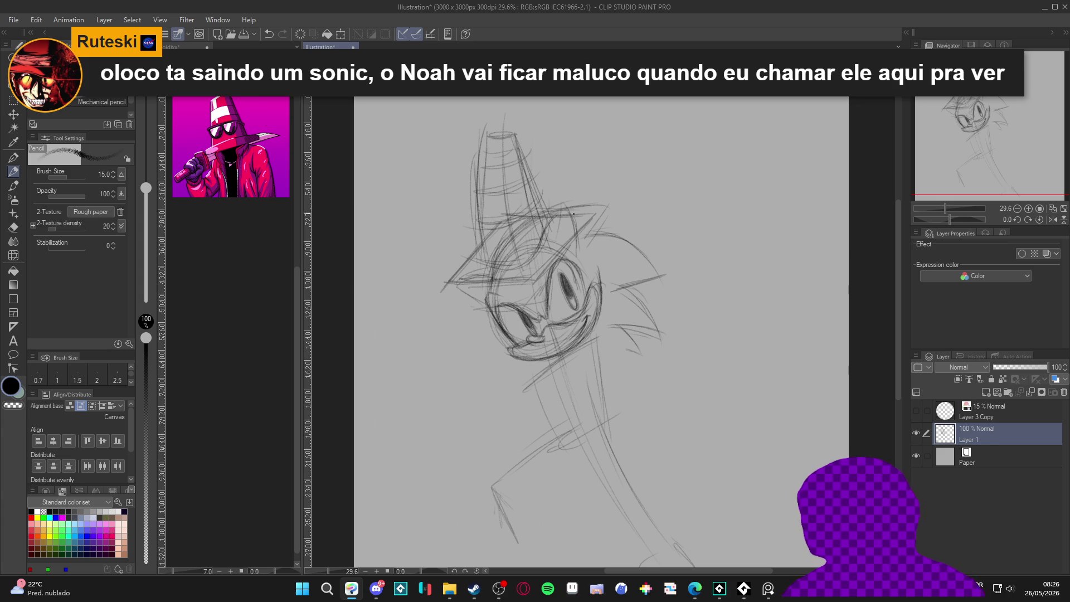
pyautogui.moveTo(598, 217); pyautogui.dragTo(537, 278)
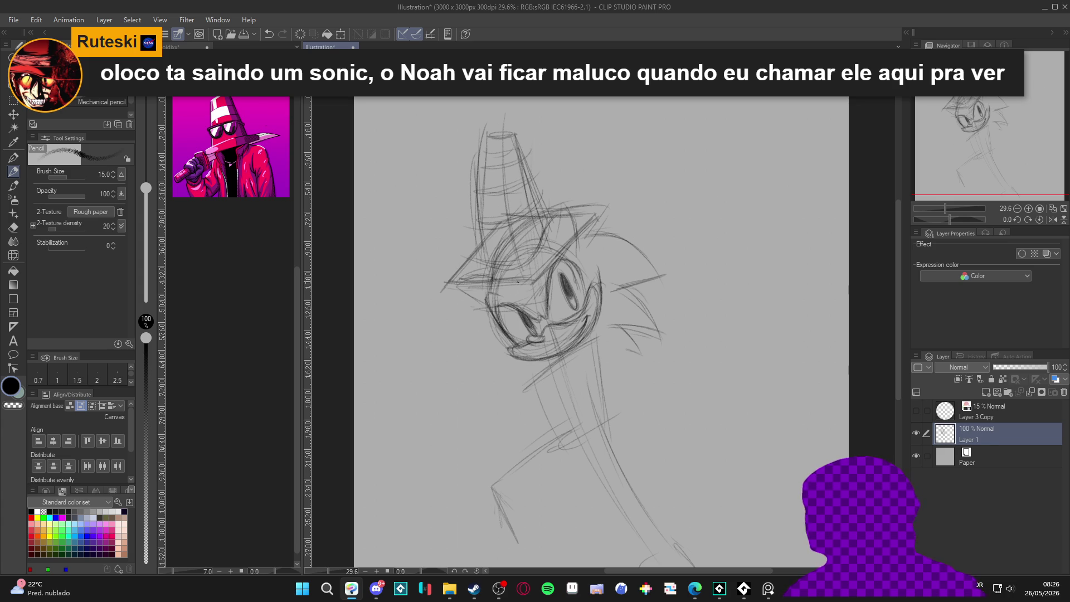
pyautogui.moveTo(510, 157)
pyautogui.mouseDown()
pyautogui.moveTo(554, 228)
pyautogui.moveTo(500, 265)
pyautogui.mouseUp()
pyautogui.moveTo(546, 187); pyautogui.dragTo(554, 238)
pyautogui.moveTo(519, 156); pyautogui.dragTo(558, 233)
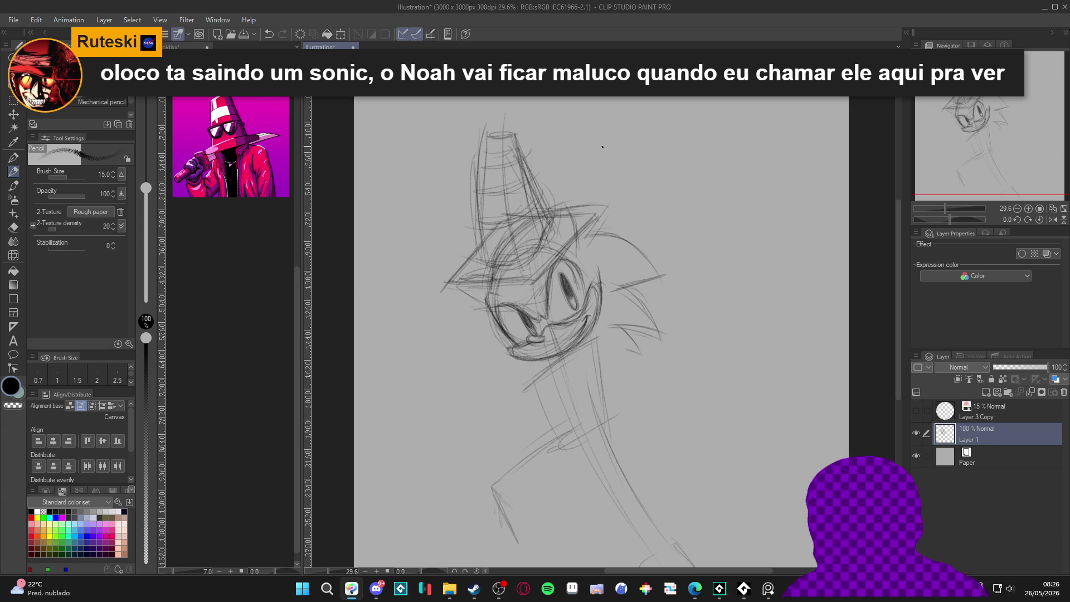
pyautogui.scroll(-3, 556, 241)
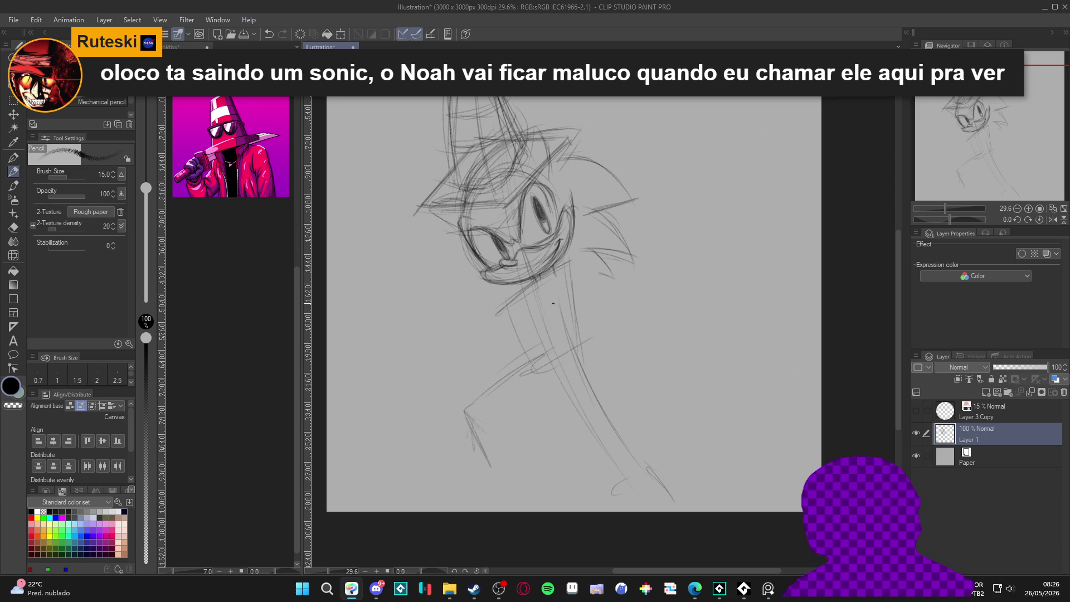
# Sketch the neck, shoulder and lower body lines plus an upper-arm oval beside the neck.
pyautogui.scroll(-1, 554, 287)
pyautogui.moveTo(554, 238)
pyautogui.mouseDown()
pyautogui.moveTo(592, 268)
pyautogui.moveTo(575, 331)
pyautogui.moveTo(519, 257)
pyautogui.moveTo(516, 331)
pyautogui.moveTo(562, 357)
pyautogui.mouseUp()
pyautogui.moveTo(591, 285); pyautogui.dragTo(591, 336)
pyautogui.moveTo(583, 312)
pyautogui.mouseDown()
pyautogui.moveTo(575, 345)
pyautogui.moveTo(542, 331)
pyautogui.mouseUp()
pyautogui.moveTo(562, 281)
pyautogui.mouseDown()
pyautogui.moveTo(579, 329)
pyautogui.moveTo(574, 245)
pyautogui.moveTo(568, 312)
pyautogui.moveTo(579, 300)
pyautogui.mouseUp()
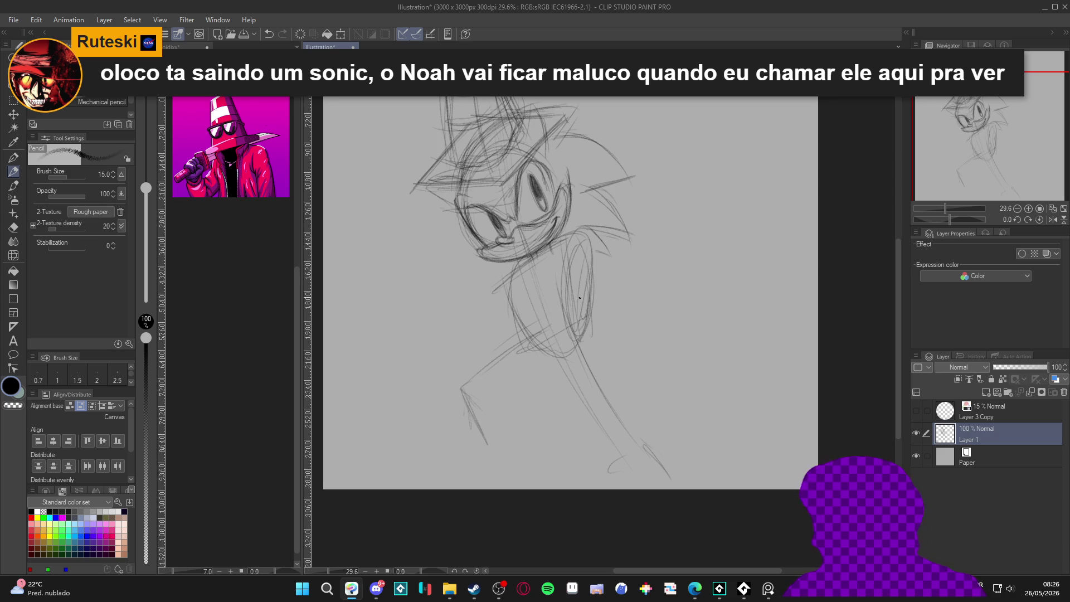
pyautogui.moveTo(574, 245)
pyautogui.mouseDown()
pyautogui.moveTo(592, 262)
pyautogui.moveTo(574, 247)
pyautogui.mouseUp()
# Rough in a rounded fist oval below the head with a knuckle line.
pyautogui.moveTo(523, 308)
pyautogui.mouseDown()
pyautogui.moveTo(502, 341)
pyautogui.moveTo(509, 347)
pyautogui.mouseUp()
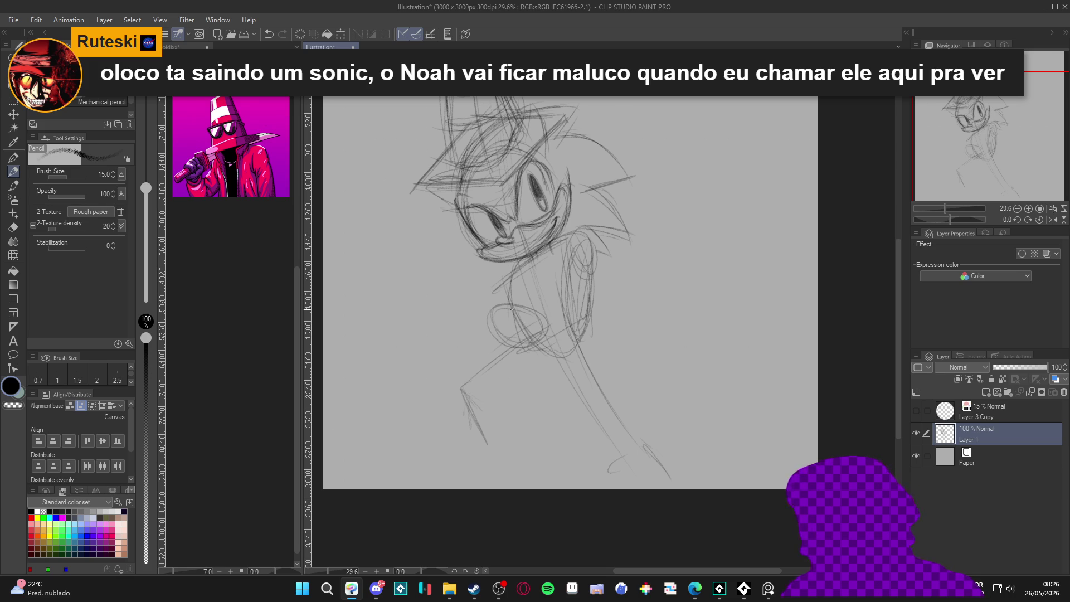
pyautogui.moveTo(481, 305)
pyautogui.mouseDown()
pyautogui.moveTo(502, 305)
pyautogui.moveTo(475, 321)
pyautogui.moveTo(473, 337)
pyautogui.moveTo(521, 363)
pyautogui.mouseUp()
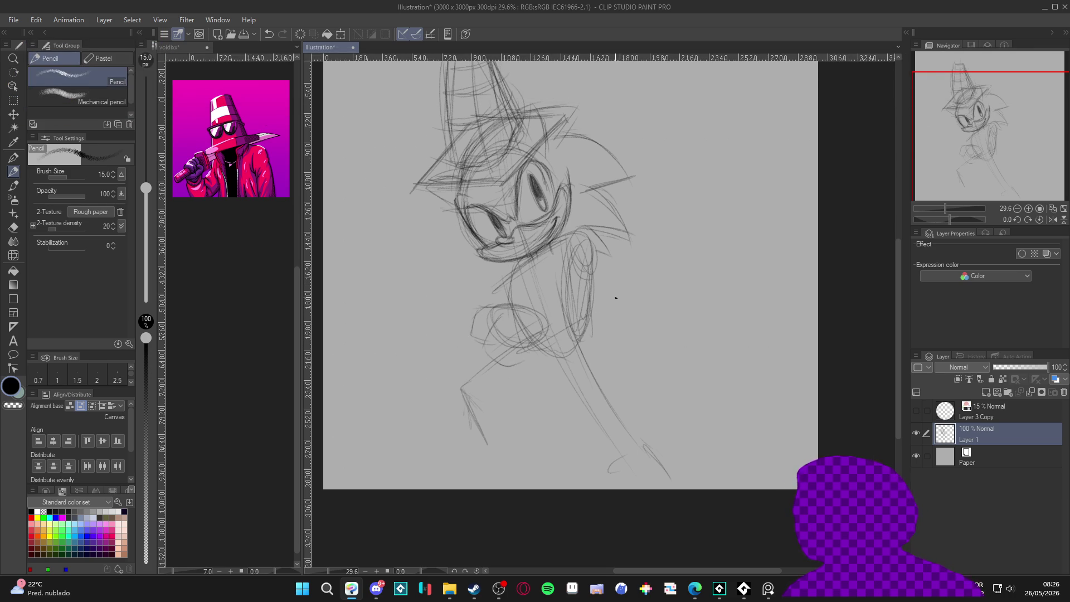
pyautogui.moveTo(527, 311)
pyautogui.mouseDown()
pyautogui.moveTo(553, 346)
pyautogui.moveTo(539, 359)
pyautogui.moveTo(514, 355)
pyautogui.mouseUp()
pyautogui.moveTo(497, 315)
pyautogui.mouseDown()
pyautogui.moveTo(478, 330)
pyautogui.moveTo(494, 358)
pyautogui.mouseUp()
pyautogui.moveTo(497, 317)
pyautogui.mouseDown()
pyautogui.moveTo(482, 361)
pyautogui.moveTo(472, 329)
pyautogui.moveTo(490, 309)
pyautogui.moveTo(470, 337)
pyautogui.mouseUp()
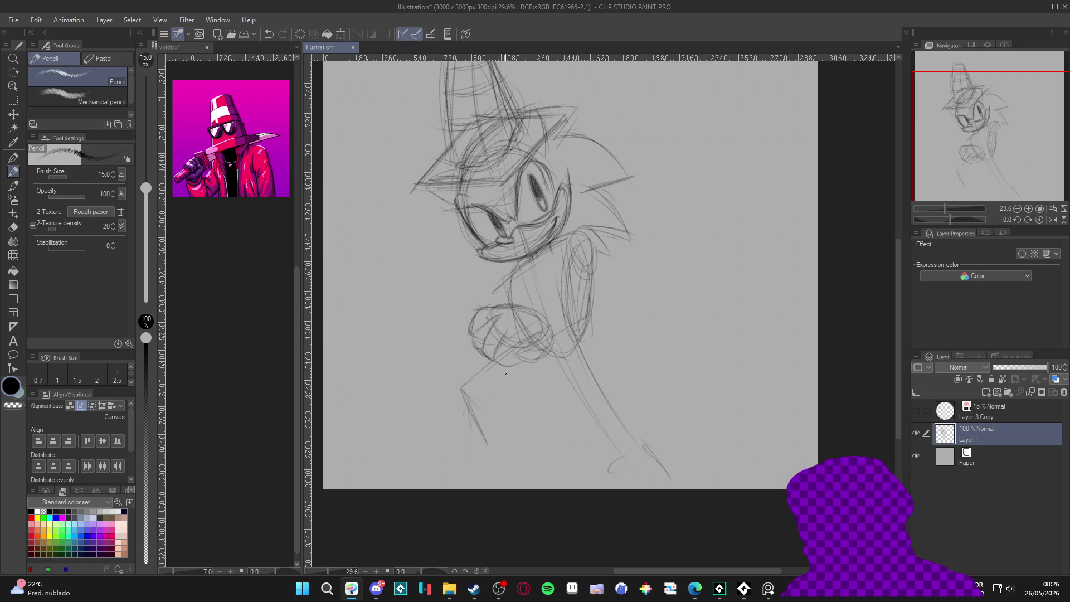
pyautogui.moveTo(528, 348); pyautogui.dragTo(514, 354)
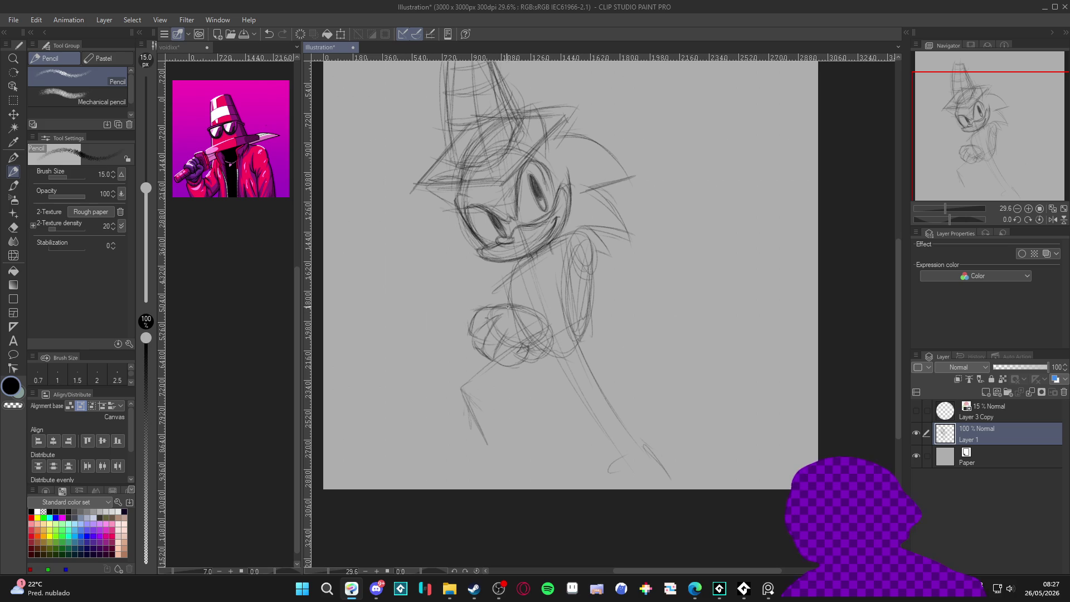
# Refine the fist's top-left and right side, and redraw the chin and neck line.
pyautogui.moveTo(485, 294)
pyautogui.mouseDown()
pyautogui.moveTo(494, 305)
pyautogui.moveTo(469, 314)
pyautogui.mouseUp()
pyautogui.moveTo(544, 316); pyautogui.dragTo(526, 356)
pyautogui.moveTo(552, 321); pyautogui.dragTo(535, 341)
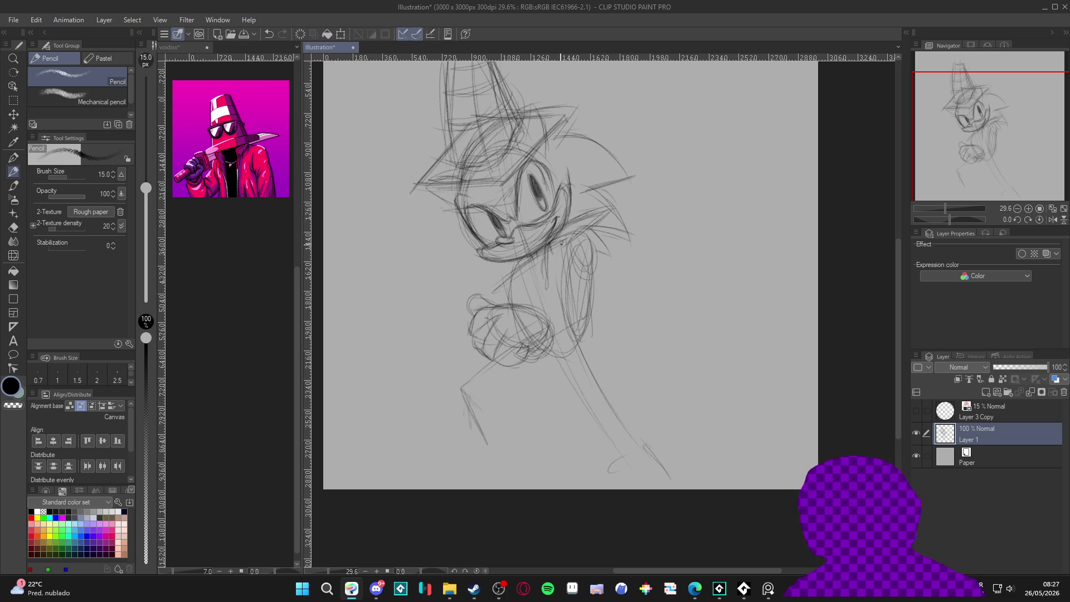
pyautogui.moveTo(532, 287)
pyautogui.mouseDown()
pyautogui.moveTo(464, 267)
pyautogui.moveTo(494, 254)
pyautogui.mouseUp()
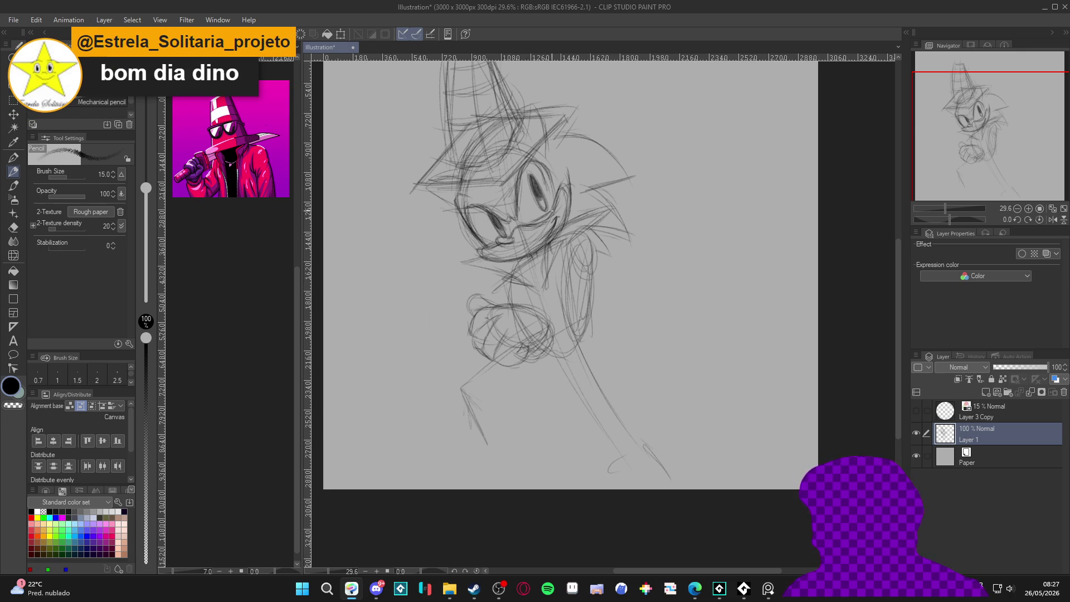
pyautogui.moveTo(545, 275)
pyautogui.mouseDown()
pyautogui.moveTo(539, 261)
pyautogui.moveTo(544, 285)
pyautogui.moveTo(503, 289)
pyautogui.moveTo(477, 272)
pyautogui.mouseUp()
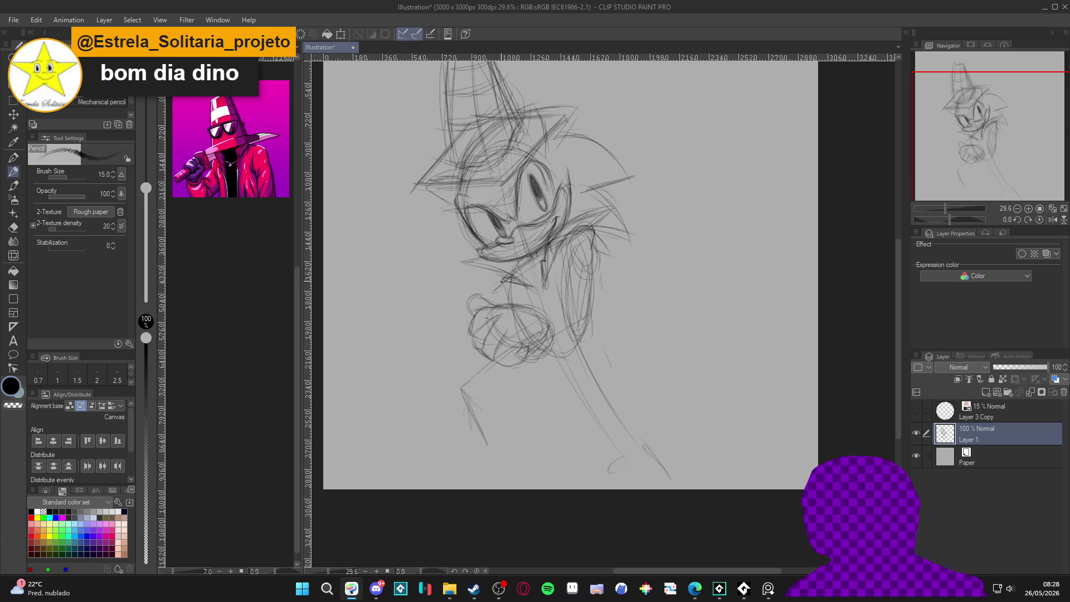
# Sketch torso lines below the chest under the crossed arms.
pyautogui.moveTo(515, 378); pyautogui.dragTo(528, 409)
pyautogui.moveTo(558, 365)
pyautogui.mouseDown()
pyautogui.moveTo(555, 412)
pyautogui.moveTo(516, 411)
pyautogui.mouseUp()
pyautogui.moveTo(513, 371)
pyautogui.mouseDown()
pyautogui.moveTo(525, 419)
pyautogui.moveTo(547, 412)
pyautogui.mouseUp()
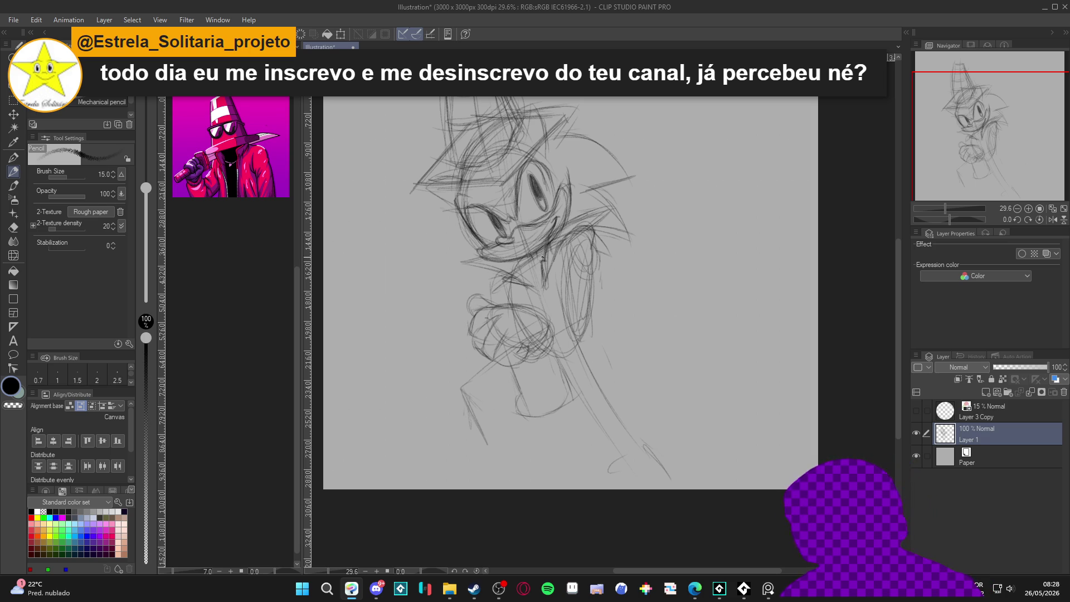
# Sketch lines down the chin and around the neck, plus a short line right of it.
pyautogui.moveTo(537, 274); pyautogui.dragTo(540, 292)
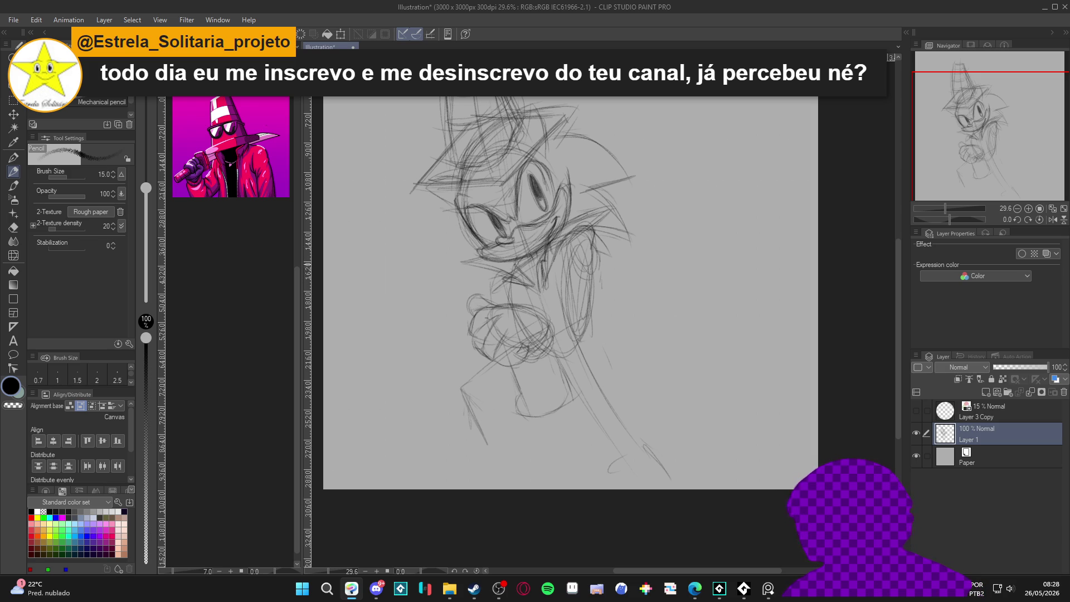
pyautogui.moveTo(527, 281)
pyautogui.mouseDown()
pyautogui.moveTo(540, 287)
pyautogui.moveTo(538, 263)
pyautogui.mouseUp()
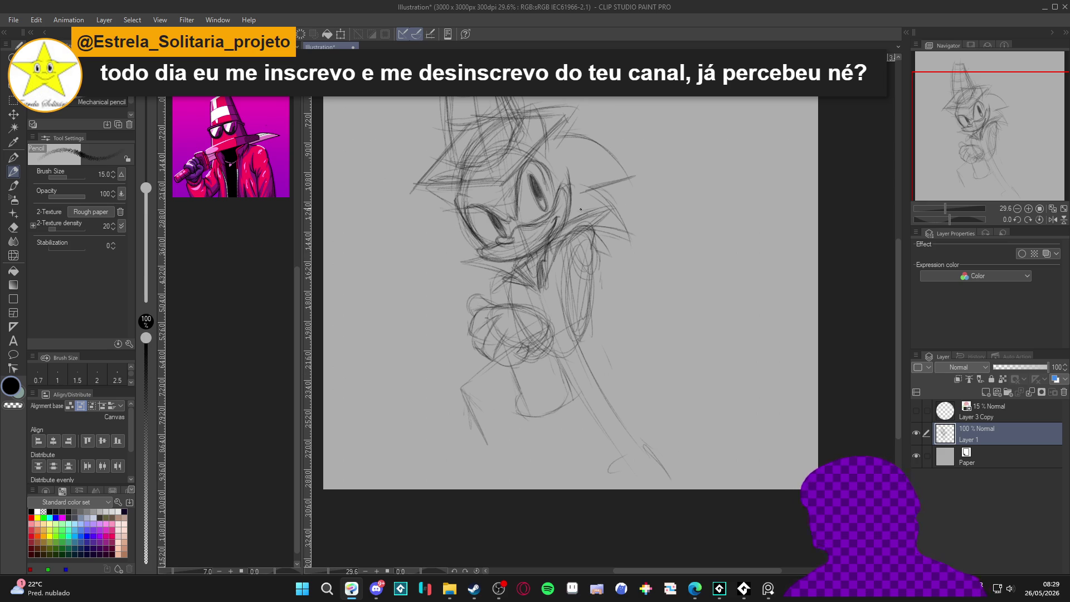
pyautogui.moveTo(562, 247); pyautogui.dragTo(564, 309)
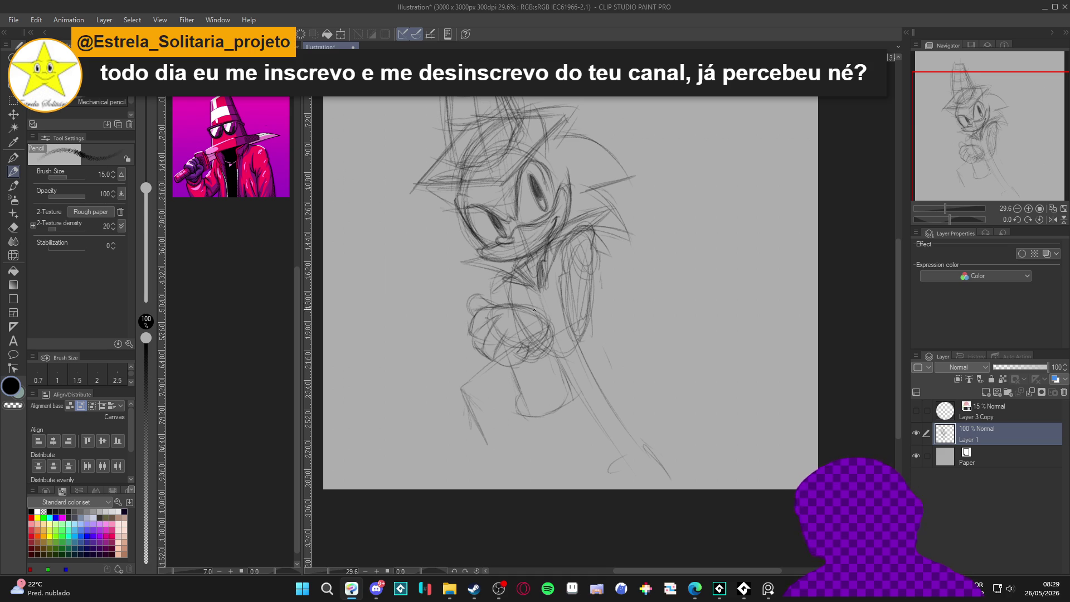
# Draw the chest strokes, outline the arm's right side and sketch the jacket edge beside it.
pyautogui.moveTo(544, 306); pyautogui.dragTo(578, 368)
pyautogui.moveTo(567, 305); pyautogui.dragTo(538, 332)
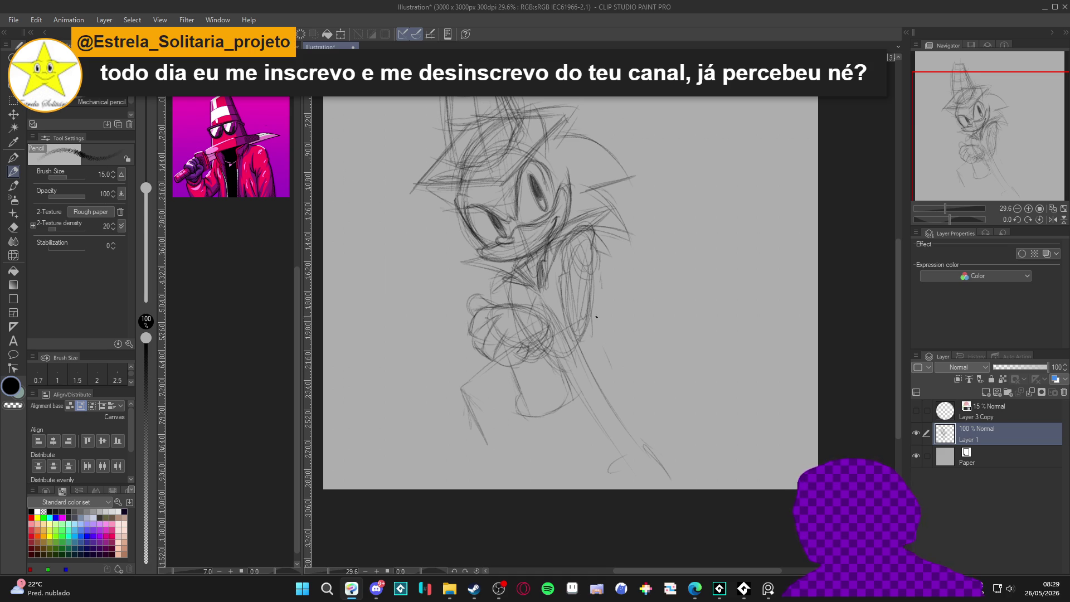
pyautogui.moveTo(594, 256); pyautogui.dragTo(602, 327)
pyautogui.moveTo(595, 275); pyautogui.dragTo(603, 337)
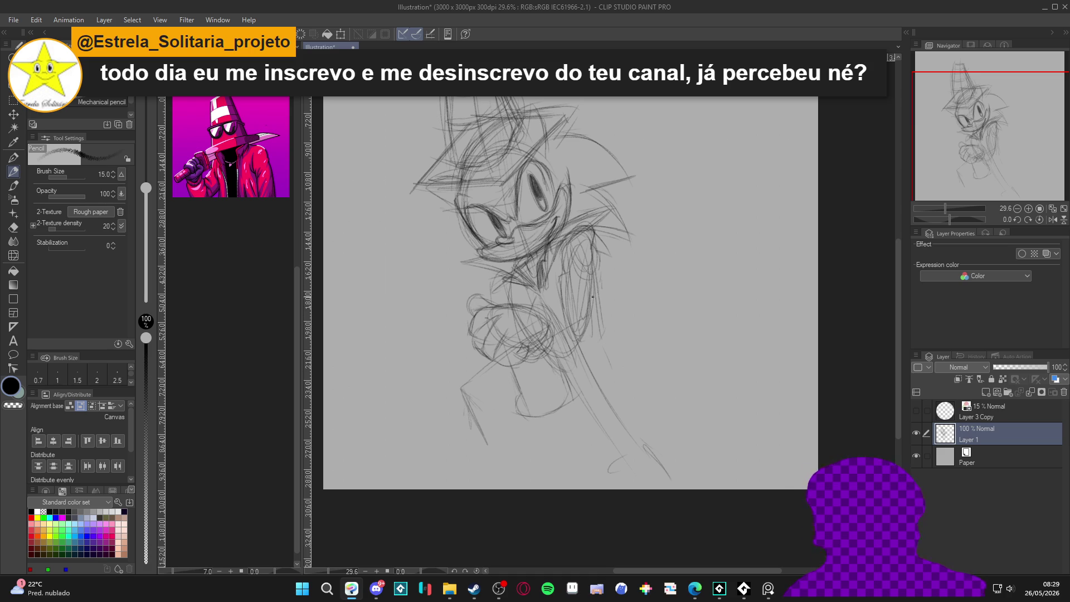
pyautogui.moveTo(580, 256)
pyautogui.mouseDown()
pyautogui.moveTo(617, 320)
pyautogui.moveTo(545, 332)
pyautogui.mouseUp()
pyautogui.moveTo(598, 262)
pyautogui.mouseDown()
pyautogui.moveTo(632, 315)
pyautogui.moveTo(574, 357)
pyautogui.moveTo(625, 316)
pyautogui.moveTo(530, 299)
pyautogui.moveTo(582, 296)
pyautogui.moveTo(591, 276)
pyautogui.mouseUp()
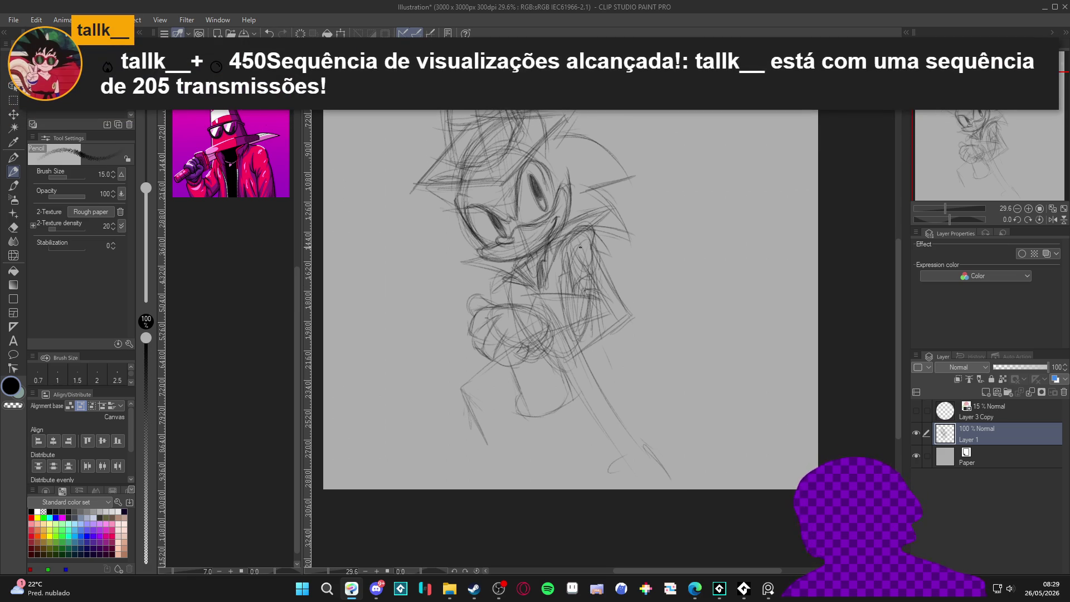
# Draw the jacket's right edge, faint arm lines, and the leg's vertical and bottom lines.
pyautogui.moveTo(595, 248); pyautogui.dragTo(619, 296)
pyautogui.moveTo(582, 346)
pyautogui.mouseDown()
pyautogui.moveTo(562, 356)
pyautogui.moveTo(569, 341)
pyautogui.mouseUp()
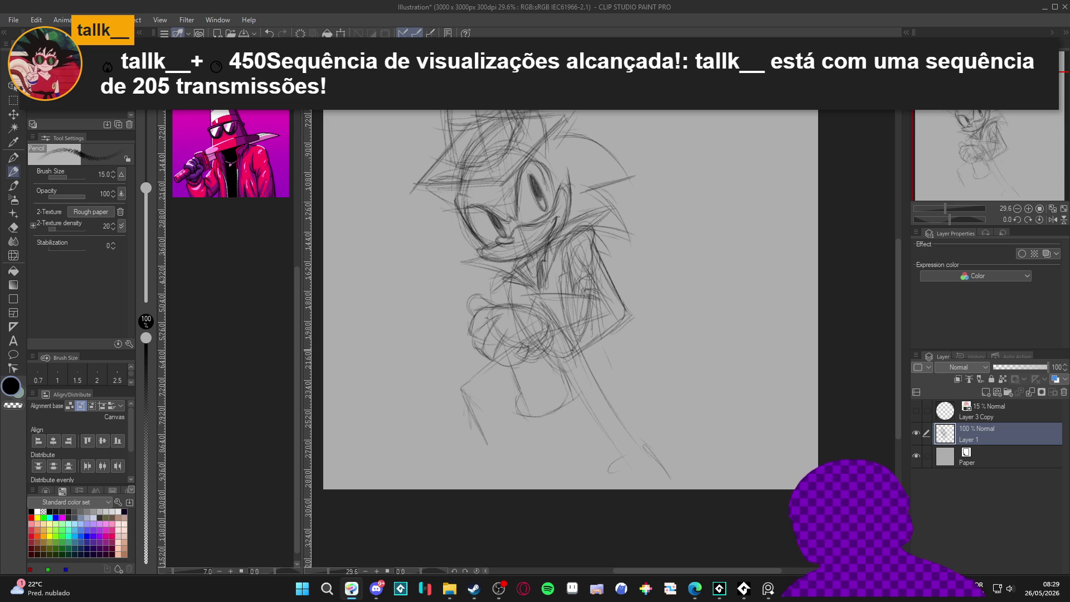
pyautogui.moveTo(533, 308); pyautogui.dragTo(536, 298)
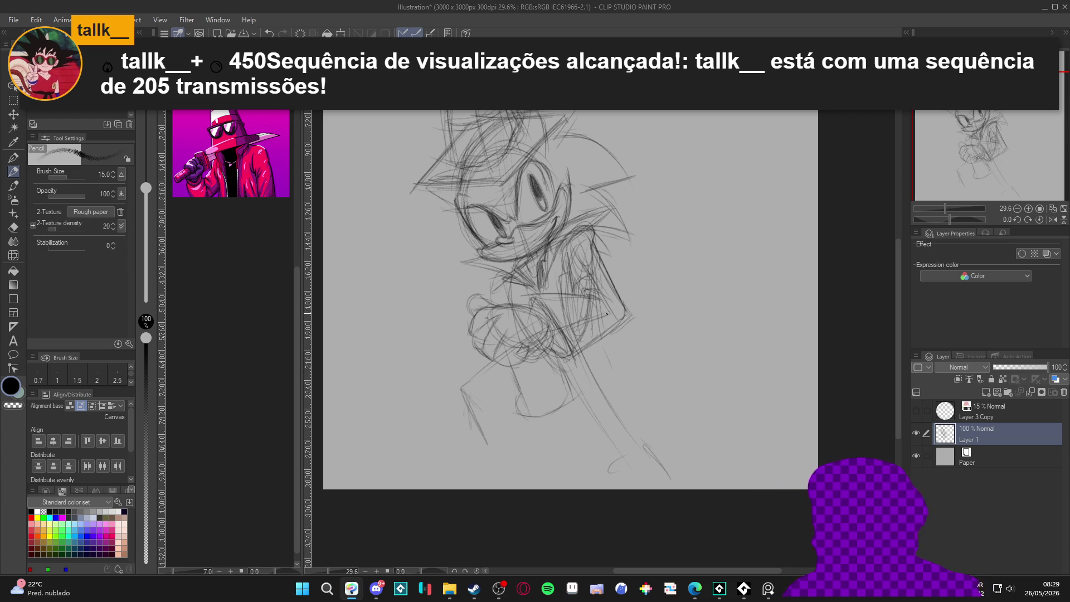
pyautogui.moveTo(568, 403); pyautogui.dragTo(567, 432)
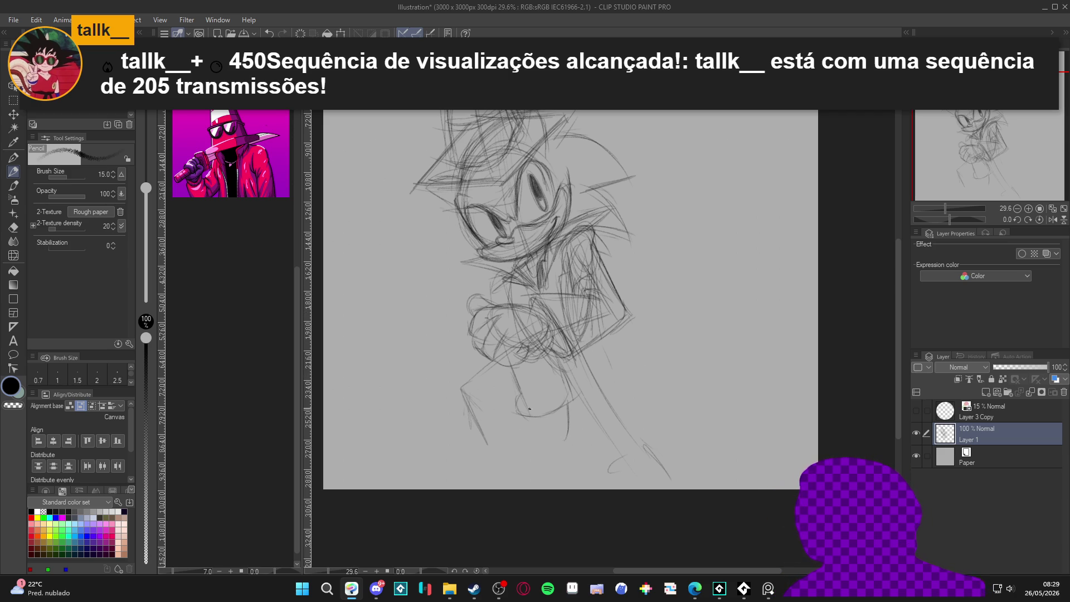
pyautogui.moveTo(556, 445); pyautogui.dragTo(525, 448)
pyautogui.moveTo(574, 417); pyautogui.dragTo(573, 431)
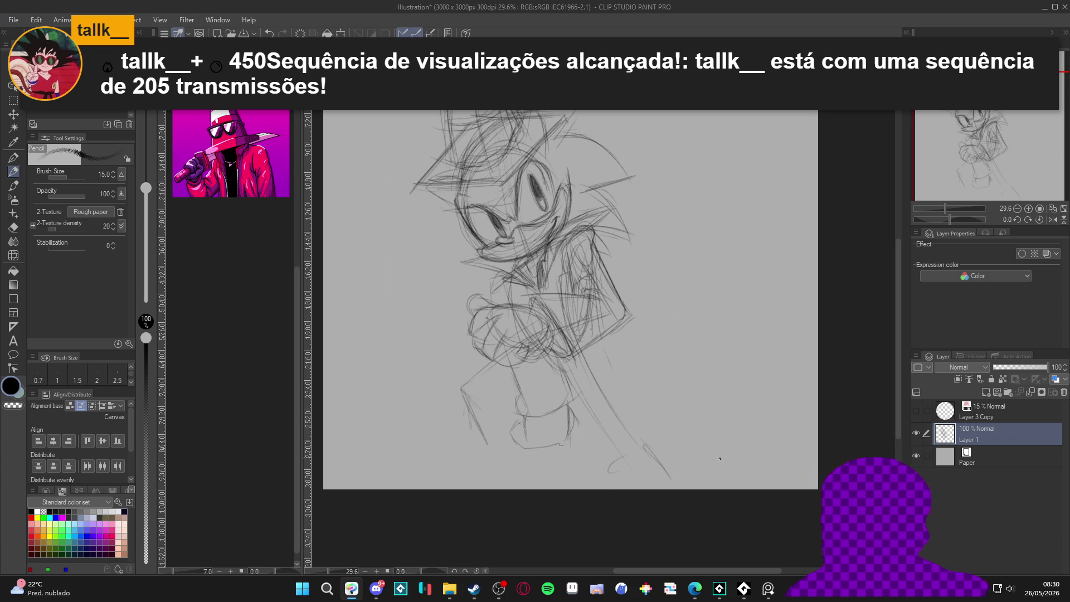
# Shift the view and fan out quill strands down the right side of the head.
pyautogui.moveTo(725, 487); pyautogui.dragTo(742, 538)
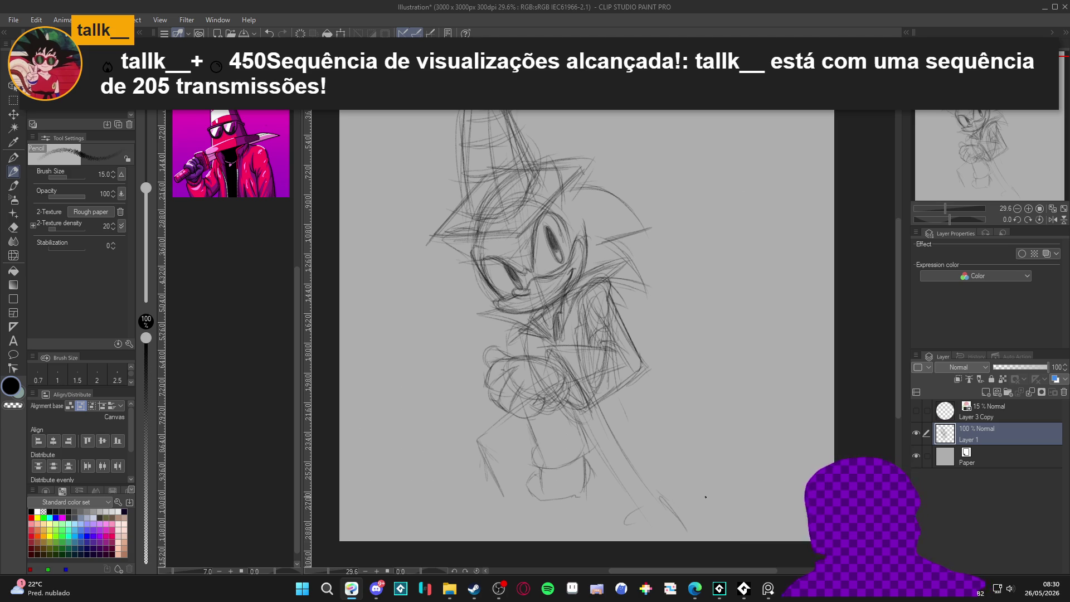
pyautogui.moveTo(552, 161)
pyautogui.mouseDown()
pyautogui.moveTo(647, 172)
pyautogui.moveTo(671, 226)
pyautogui.mouseUp()
pyautogui.moveTo(614, 190)
pyautogui.mouseDown()
pyautogui.moveTo(677, 244)
pyautogui.moveTo(677, 279)
pyautogui.mouseUp()
pyautogui.moveTo(631, 245); pyautogui.dragTo(689, 296)
pyautogui.moveTo(655, 292); pyautogui.dragTo(686, 296)
pyautogui.moveTo(620, 290)
pyautogui.mouseDown()
pyautogui.moveTo(652, 296)
pyautogui.moveTo(648, 325)
pyautogui.mouseUp()
pyautogui.moveTo(624, 316); pyautogui.dragTo(644, 326)
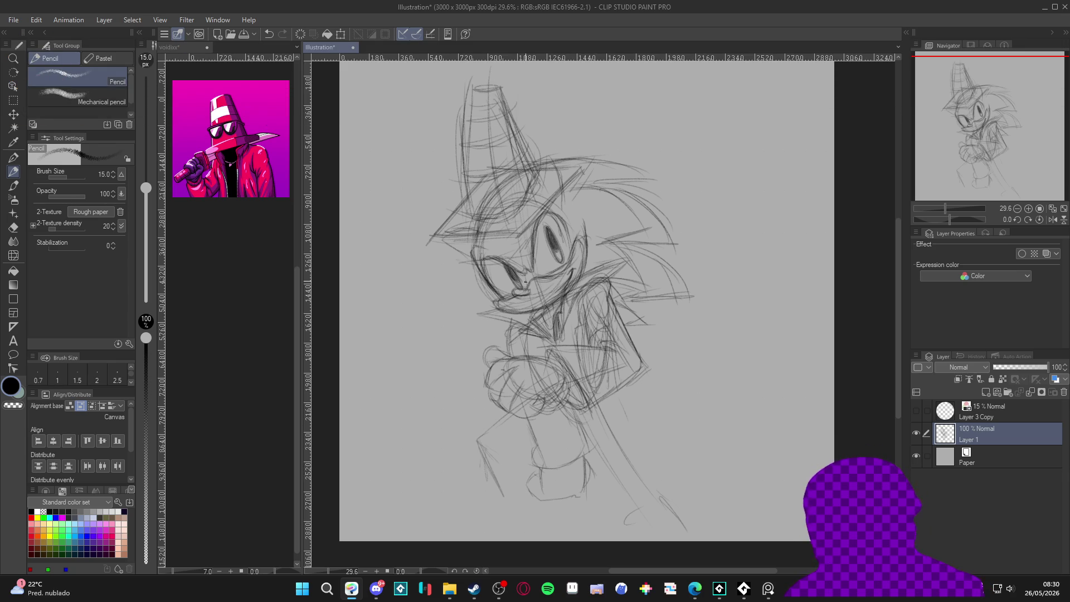
# Sketch the lower legs, the jacket edge running down-right and a curve at the leg bottoms.
pyautogui.scroll(-3, 674, 457)
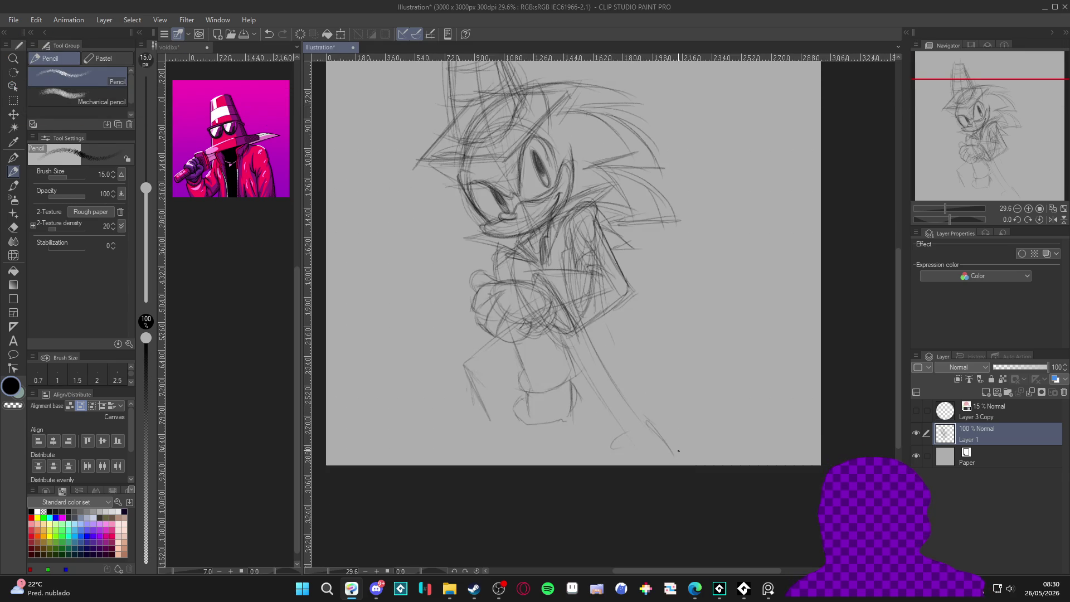
pyautogui.moveTo(537, 313); pyautogui.dragTo(508, 381)
pyautogui.moveTo(576, 357); pyautogui.dragTo(568, 386)
pyautogui.moveTo(519, 393); pyautogui.dragTo(582, 343)
pyautogui.moveTo(602, 298); pyautogui.dragTo(632, 360)
pyautogui.moveTo(605, 295)
pyautogui.mouseDown()
pyautogui.moveTo(619, 347)
pyautogui.moveTo(669, 384)
pyautogui.moveTo(679, 409)
pyautogui.moveTo(618, 452)
pyautogui.mouseUp()
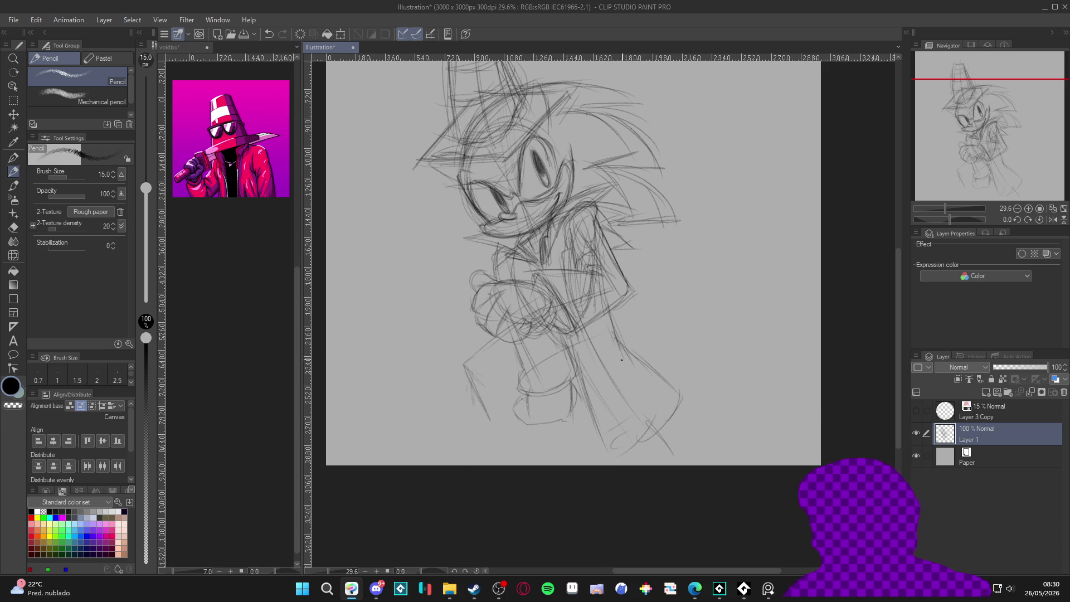
pyautogui.moveTo(605, 438)
pyautogui.mouseDown()
pyautogui.moveTo(651, 432)
pyautogui.moveTo(672, 389)
pyautogui.moveTo(674, 435)
pyautogui.mouseUp()
pyautogui.moveTo(510, 323)
pyautogui.mouseDown()
pyautogui.moveTo(483, 331)
pyautogui.moveTo(459, 413)
pyautogui.moveTo(497, 429)
pyautogui.moveTo(527, 415)
pyautogui.mouseUp()
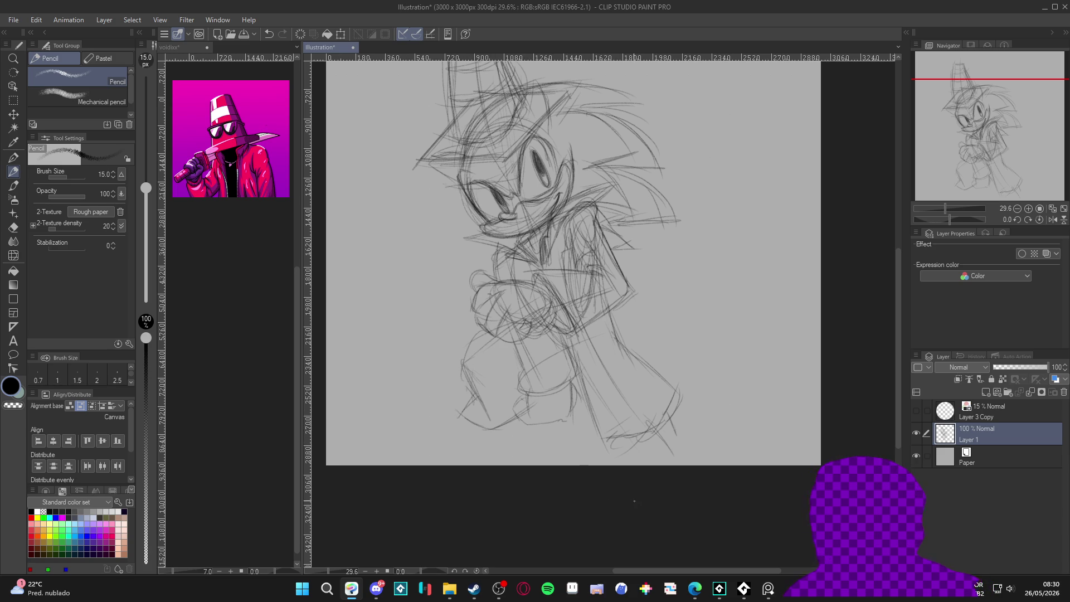
# Scale the whole sketch layer down to 85% and draw a vertical line below the legs.
pyautogui.moveTo(620, 426); pyautogui.dragTo(633, 471)
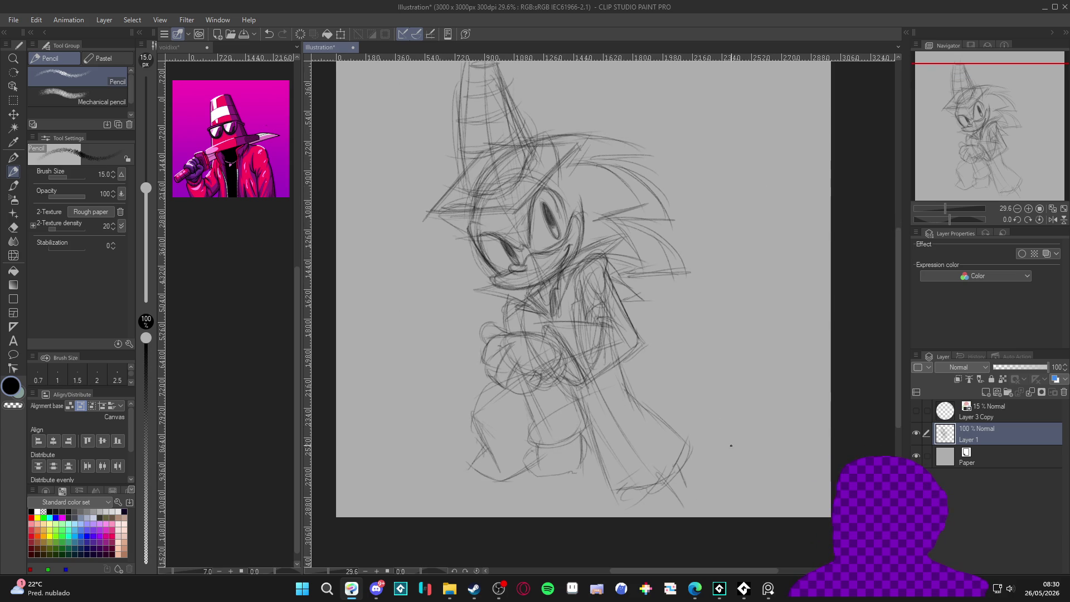
pyautogui.moveTo(723, 460); pyautogui.dragTo(707, 494)
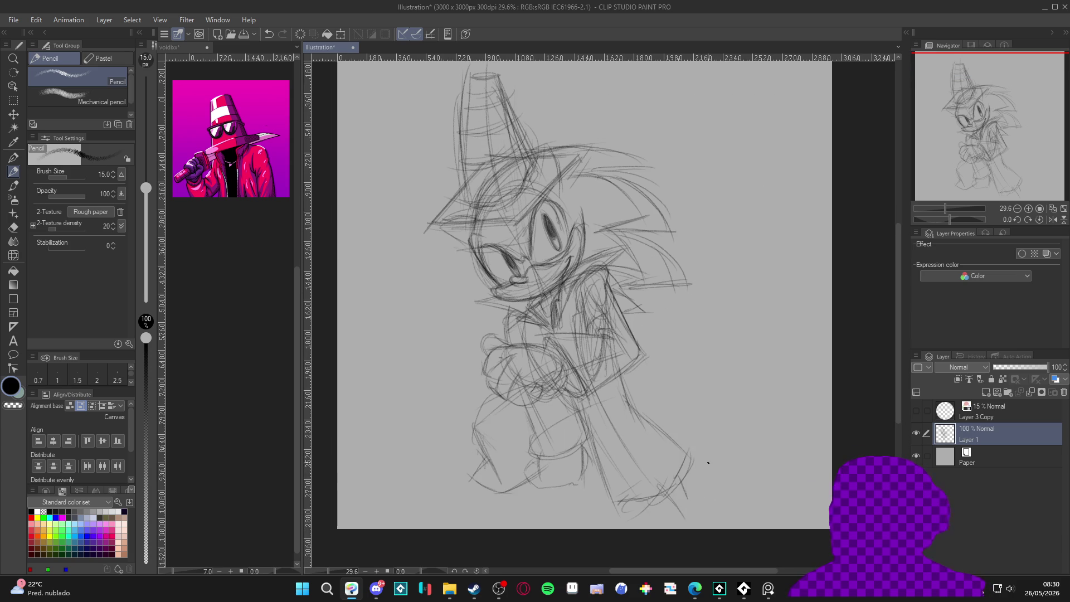
pyautogui.scroll(-1, 462, 452)
pyautogui.moveTo(462, 452)
pyautogui.mouseDown()
pyautogui.moveTo(493, 491)
pyautogui.moveTo(412, 517)
pyautogui.moveTo(507, 453)
pyautogui.mouseUp()
pyautogui.hotkey('ctrl', 't')
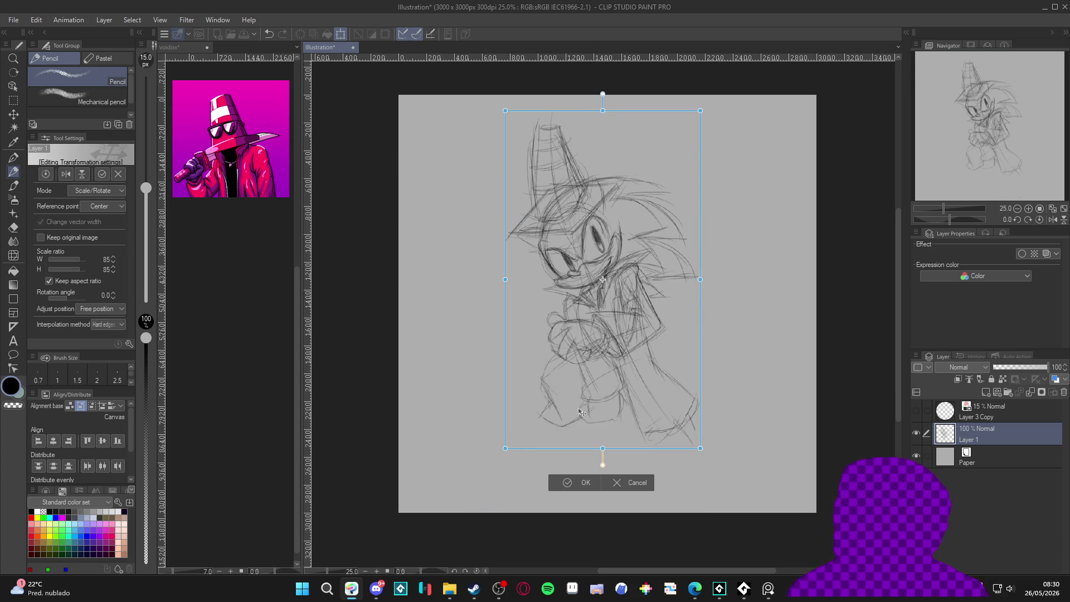
pyautogui.press('Return')
pyautogui.scroll(3, 618, 388)
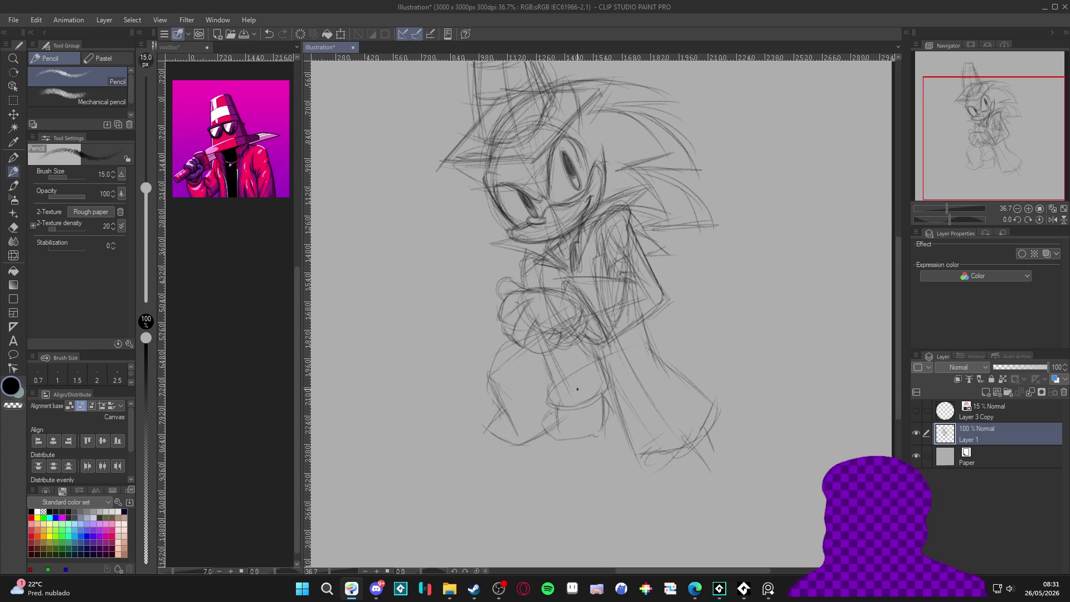
pyautogui.moveTo(550, 434)
pyautogui.mouseDown()
pyautogui.moveTo(560, 490)
pyautogui.moveTo(560, 468)
pyautogui.mouseUp()
# Sketch the left foot shape and its sole below the left leg.
pyautogui.moveTo(493, 465); pyautogui.dragTo(438, 505)
pyautogui.moveTo(552, 473); pyautogui.dragTo(563, 505)
pyautogui.moveTo(552, 482)
pyautogui.mouseDown()
pyautogui.moveTo(561, 505)
pyautogui.moveTo(453, 516)
pyautogui.mouseUp()
pyautogui.moveTo(507, 467); pyautogui.dragTo(452, 505)
pyautogui.moveTo(513, 454)
pyautogui.mouseDown()
pyautogui.moveTo(448, 520)
pyautogui.moveTo(457, 512)
pyautogui.mouseUp()
pyautogui.moveTo(460, 501); pyautogui.dragTo(435, 516)
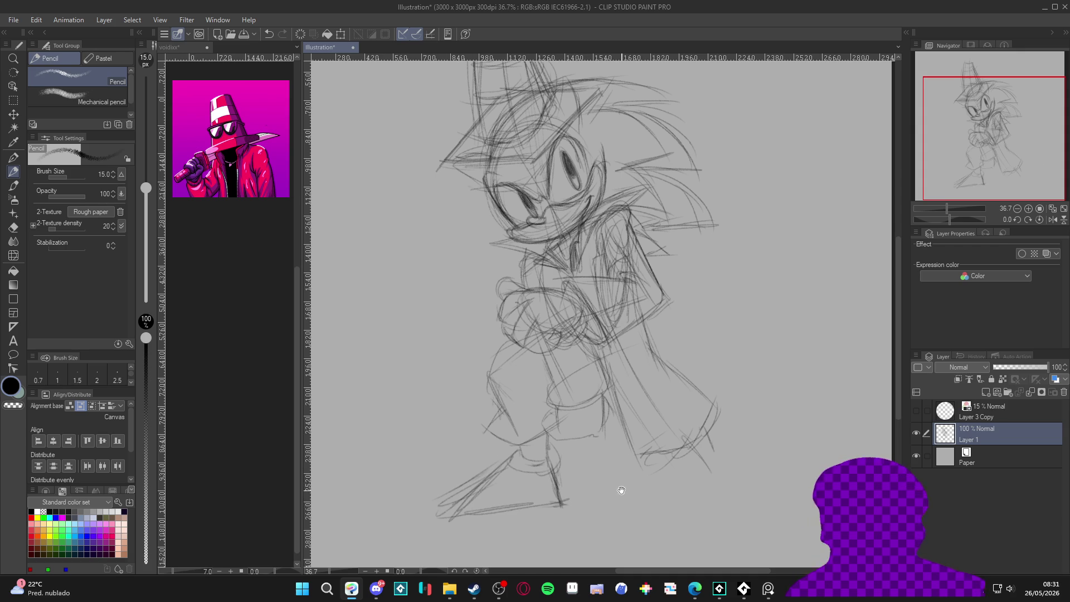
pyautogui.moveTo(619, 492); pyautogui.dragTo(612, 483)
# Add a peaked top to the left sneaker and refine its sole and toe line.
pyautogui.moveTo(505, 498)
pyautogui.mouseDown()
pyautogui.moveTo(526, 469)
pyautogui.moveTo(541, 506)
pyautogui.moveTo(524, 477)
pyautogui.mouseUp()
pyautogui.moveTo(516, 500)
pyautogui.mouseDown()
pyautogui.moveTo(532, 479)
pyautogui.moveTo(542, 509)
pyautogui.moveTo(559, 495)
pyautogui.mouseUp()
pyautogui.moveTo(564, 496); pyautogui.dragTo(543, 503)
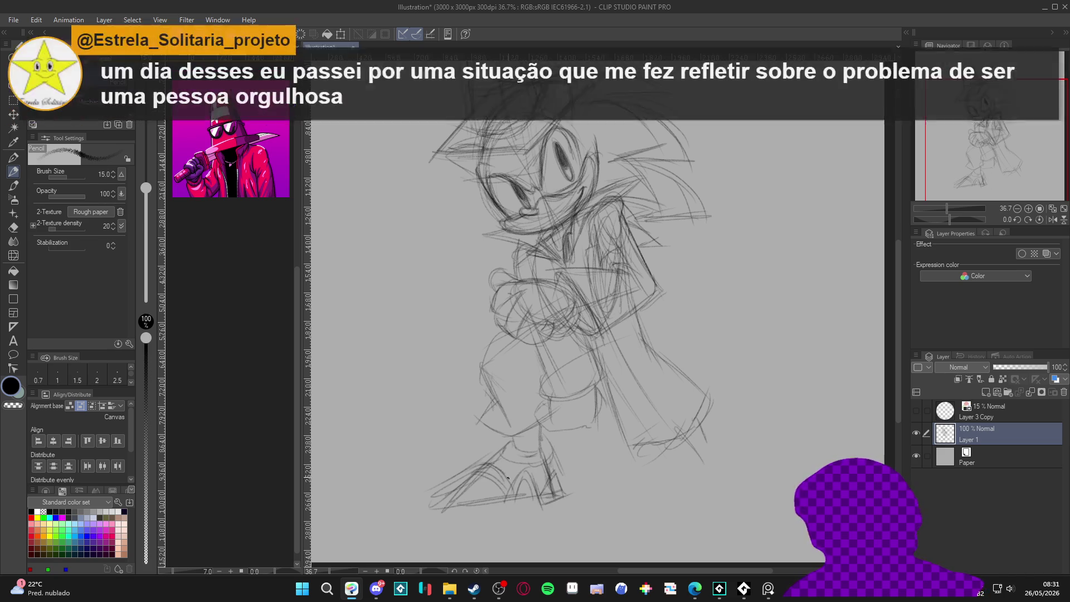
pyautogui.moveTo(465, 488); pyautogui.dragTo(443, 505)
pyautogui.moveTo(512, 496); pyautogui.dragTo(447, 505)
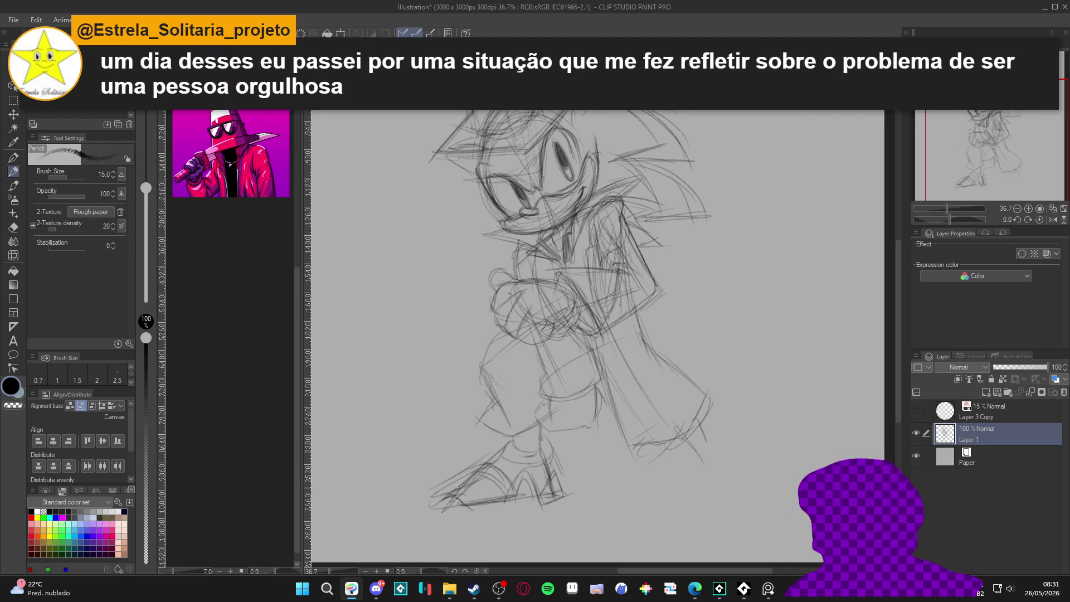
pyautogui.moveTo(569, 494)
pyautogui.mouseDown()
pyautogui.moveTo(459, 513)
pyautogui.moveTo(440, 499)
pyautogui.moveTo(452, 494)
pyautogui.moveTo(464, 507)
pyautogui.mouseUp()
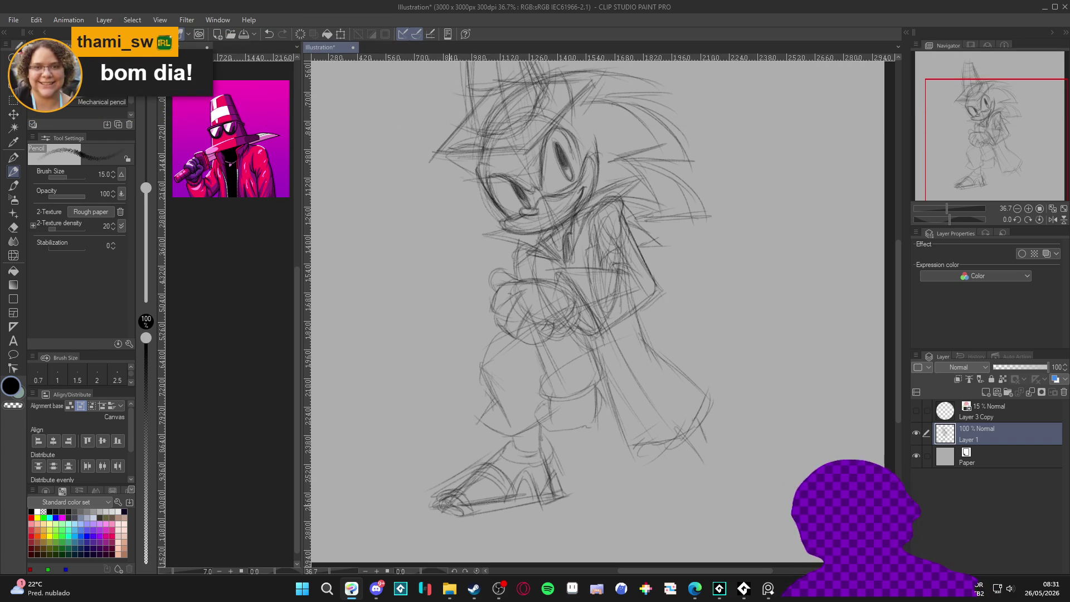
pyautogui.moveTo(480, 504)
pyautogui.mouseDown()
pyautogui.moveTo(528, 498)
pyautogui.moveTo(465, 506)
pyautogui.moveTo(452, 490)
pyautogui.moveTo(440, 503)
pyautogui.moveTo(447, 487)
pyautogui.moveTo(481, 497)
pyautogui.mouseUp()
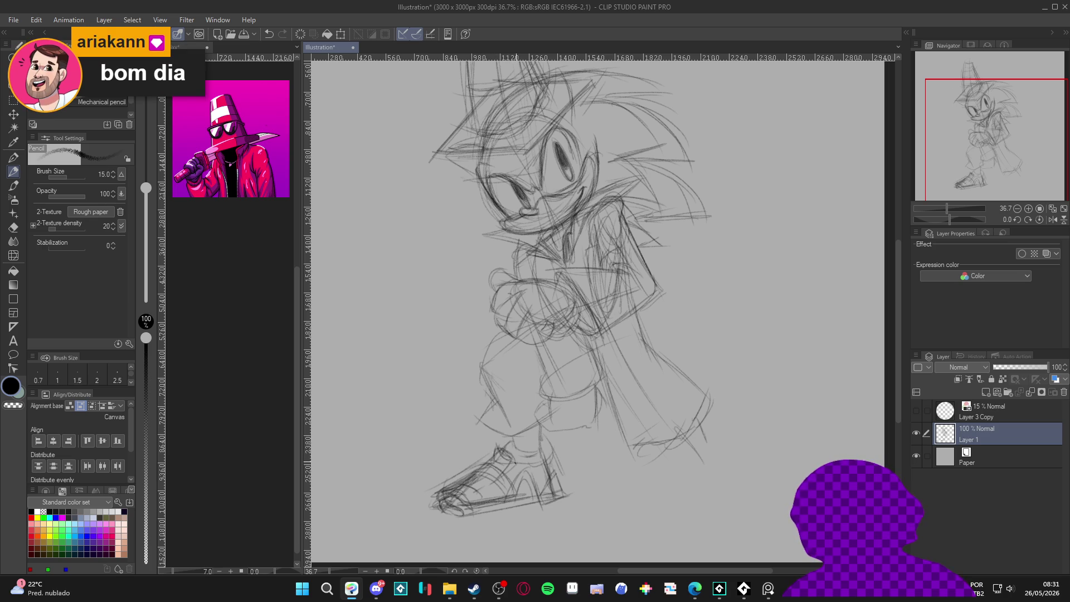
pyautogui.moveTo(497, 465); pyautogui.dragTo(440, 485)
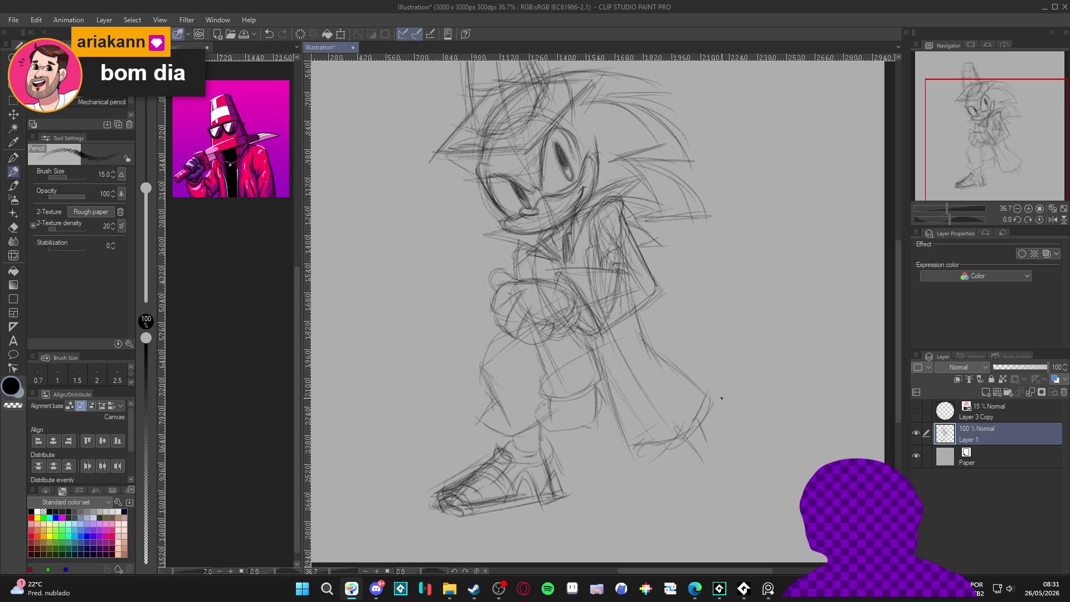
# Outline the right foot with its outer edge and bottom.
pyautogui.moveTo(688, 443); pyautogui.dragTo(643, 432)
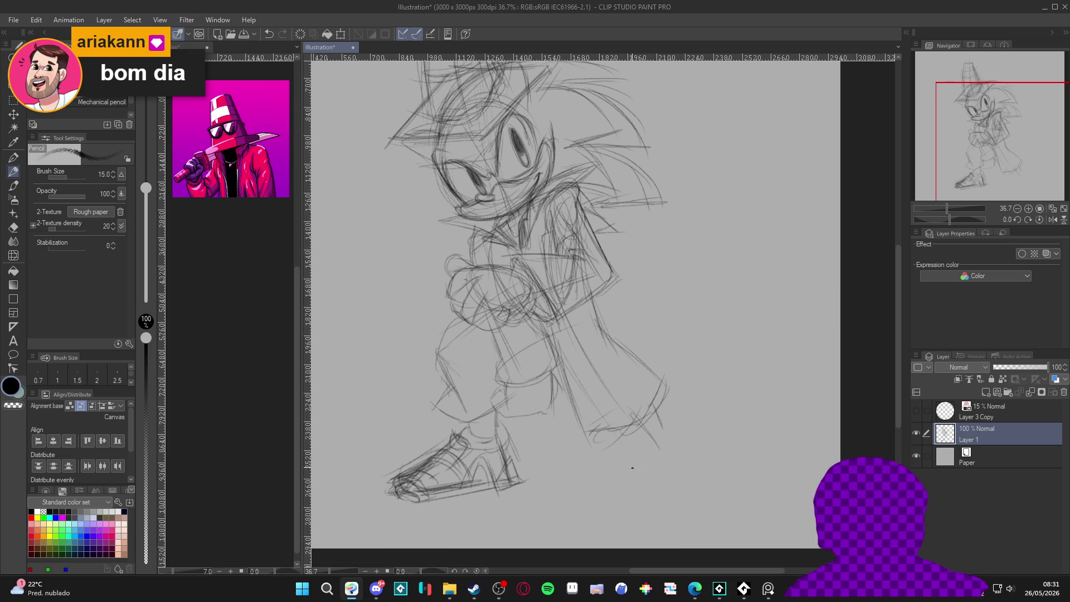
pyautogui.moveTo(636, 471); pyautogui.dragTo(616, 479)
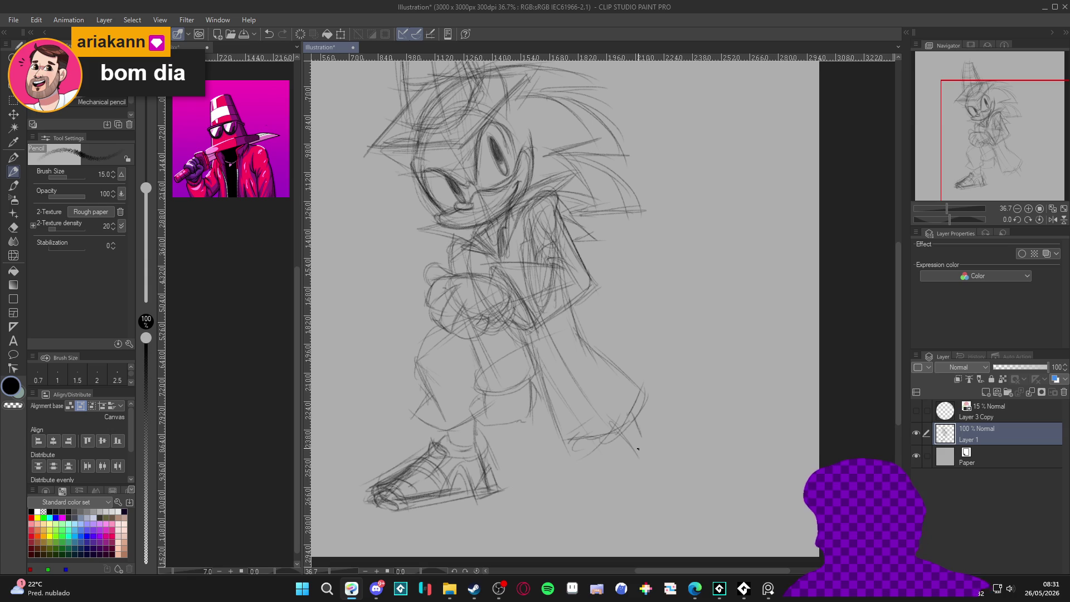
pyautogui.moveTo(639, 414)
pyautogui.mouseDown()
pyautogui.moveTo(660, 456)
pyautogui.moveTo(629, 403)
pyautogui.moveTo(651, 387)
pyautogui.moveTo(604, 403)
pyautogui.moveTo(617, 467)
pyautogui.moveTo(640, 479)
pyautogui.moveTo(663, 462)
pyautogui.mouseUp()
pyautogui.moveTo(664, 400)
pyautogui.mouseDown()
pyautogui.moveTo(686, 426)
pyautogui.moveTo(644, 493)
pyautogui.mouseUp()
pyautogui.moveTo(621, 432)
pyautogui.mouseDown()
pyautogui.moveTo(608, 485)
pyautogui.moveTo(662, 475)
pyautogui.mouseUp()
pyautogui.moveTo(663, 393)
pyautogui.mouseDown()
pyautogui.moveTo(675, 465)
pyautogui.moveTo(659, 422)
pyautogui.moveTo(679, 451)
pyautogui.moveTo(634, 493)
pyautogui.mouseUp()
pyautogui.moveTo(667, 460)
pyautogui.mouseDown()
pyautogui.moveTo(627, 497)
pyautogui.moveTo(675, 461)
pyautogui.moveTo(602, 498)
pyautogui.mouseUp()
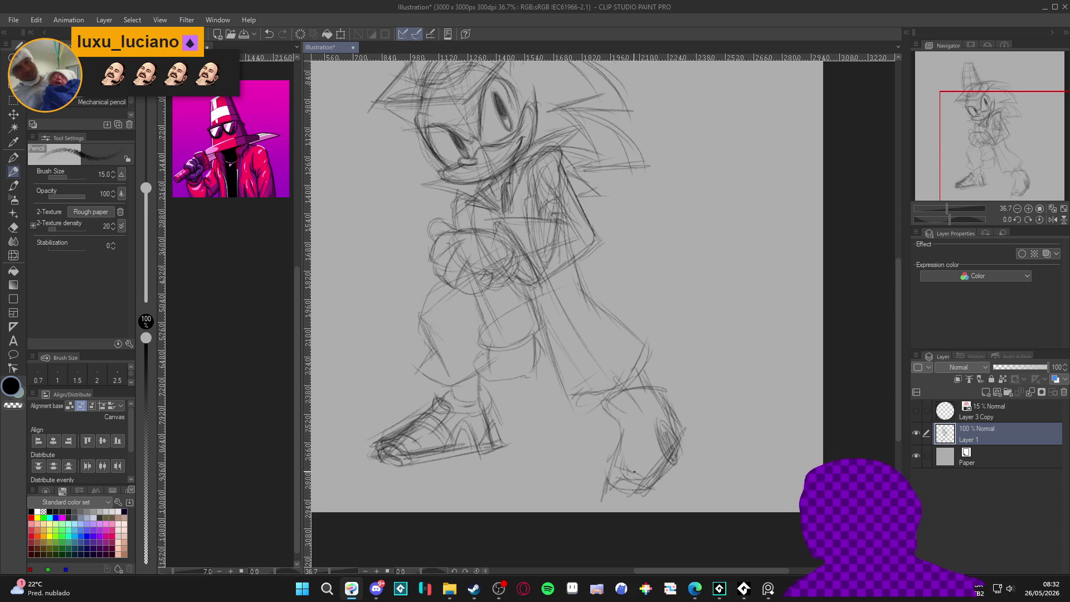
# Sketch and refine the right ankle lines.
pyautogui.moveTo(612, 397); pyautogui.dragTo(627, 430)
pyautogui.moveTo(648, 391)
pyautogui.mouseDown()
pyautogui.moveTo(642, 463)
pyautogui.moveTo(652, 452)
pyautogui.mouseUp()
pyautogui.moveTo(646, 405)
pyautogui.mouseDown()
pyautogui.moveTo(610, 428)
pyautogui.moveTo(678, 419)
pyautogui.moveTo(690, 486)
pyautogui.mouseUp()
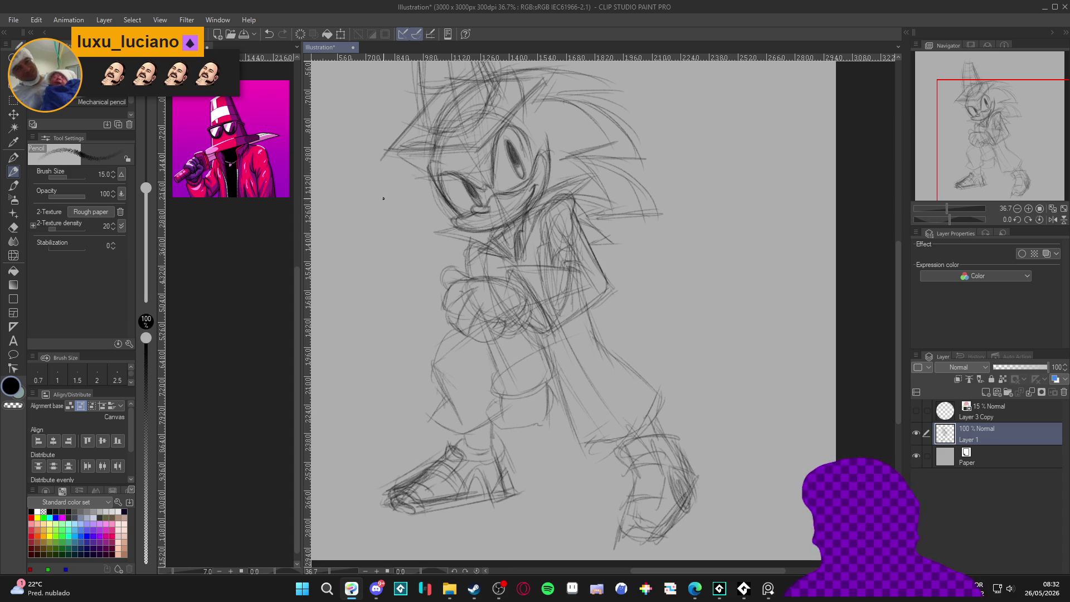
pyautogui.scroll(-1, 508, 207)
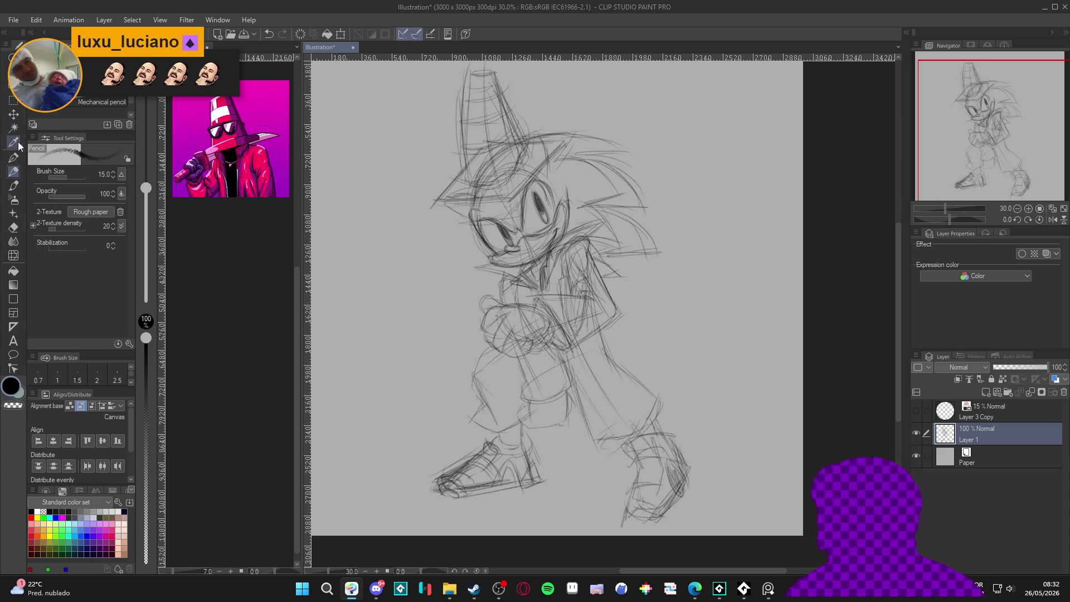
pyautogui.click(13, 100)
# Lasso the head and cone hat, scale them to 128%, and set them slightly lower.
pyautogui.click(100, 102)
pyautogui.moveTo(656, 269)
pyautogui.mouseDown()
pyautogui.moveTo(634, 281)
pyautogui.moveTo(603, 267)
pyautogui.moveTo(589, 237)
pyautogui.moveTo(568, 235)
pyautogui.moveTo(538, 258)
pyautogui.moveTo(490, 259)
pyautogui.moveTo(363, 117)
pyautogui.moveTo(672, 94)
pyautogui.moveTo(658, 353)
pyautogui.mouseUp()
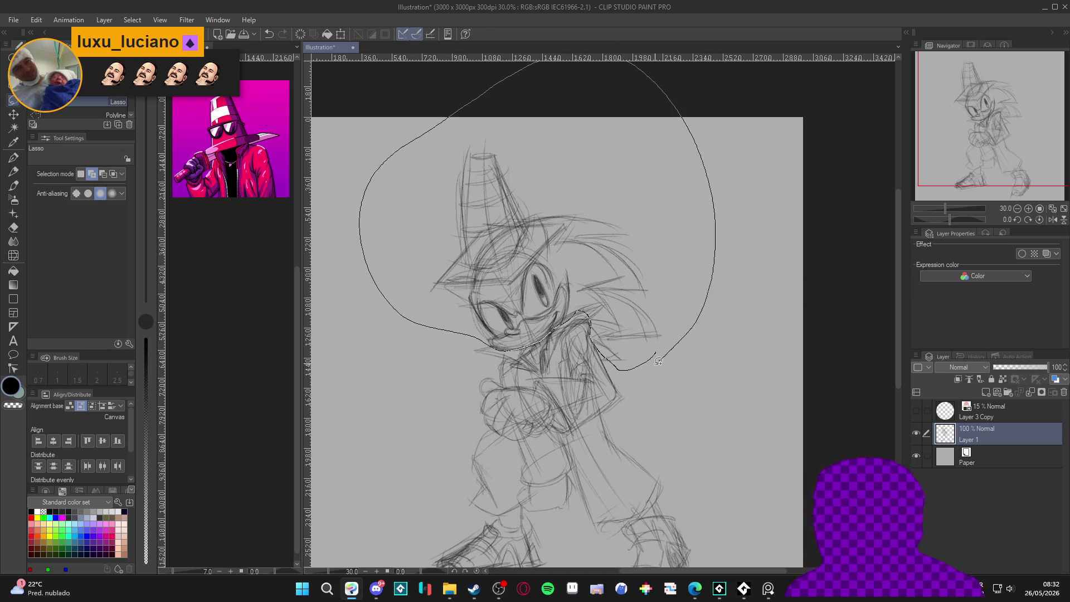
pyautogui.hotkey('ctrl', 't')
pyautogui.moveTo(750, 83)
pyautogui.mouseDown()
pyautogui.moveTo(768, 72)
pyautogui.moveTo(761, 63)
pyautogui.mouseUp()
pyautogui.moveTo(668, 296); pyautogui.dragTo(669, 298)
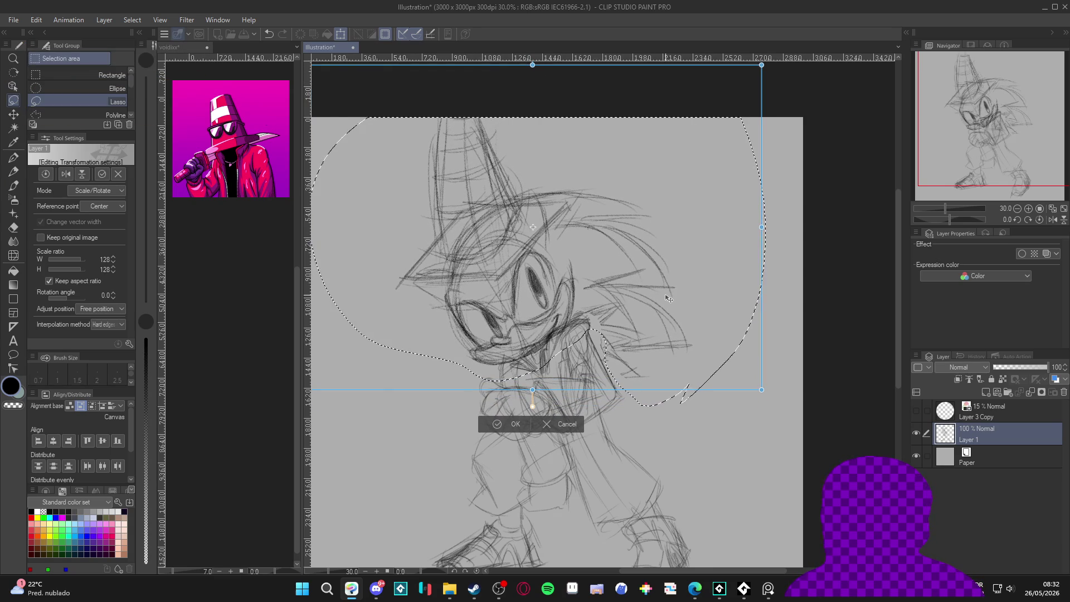
pyautogui.press('Return')
pyautogui.hotkey('ctrl', 'd')
pyautogui.scroll(-3, 694, 437)
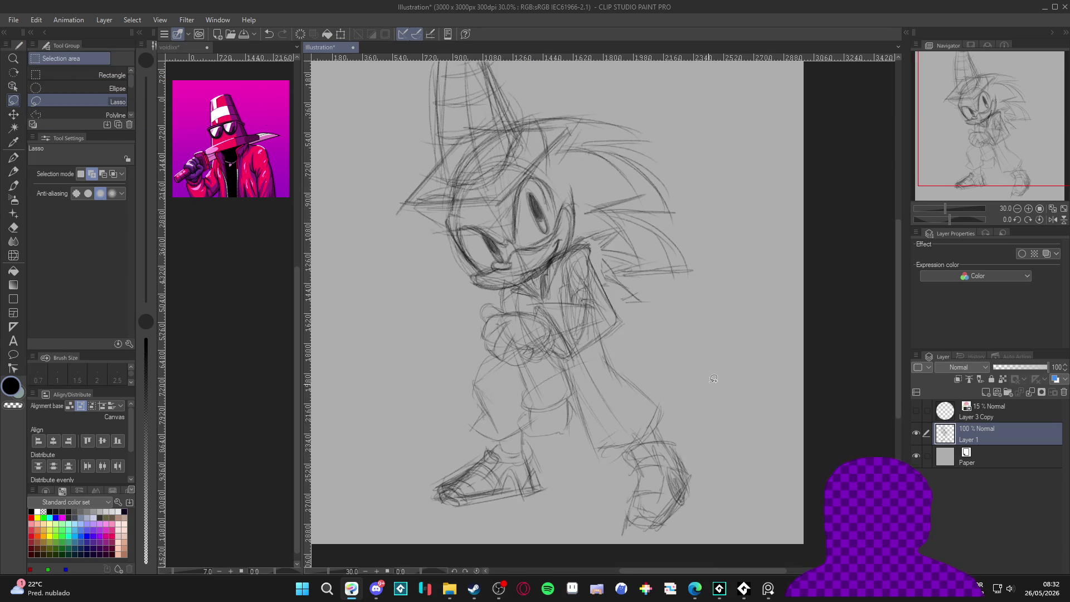
pyautogui.press('p')
pyautogui.scroll(2, 734, 447)
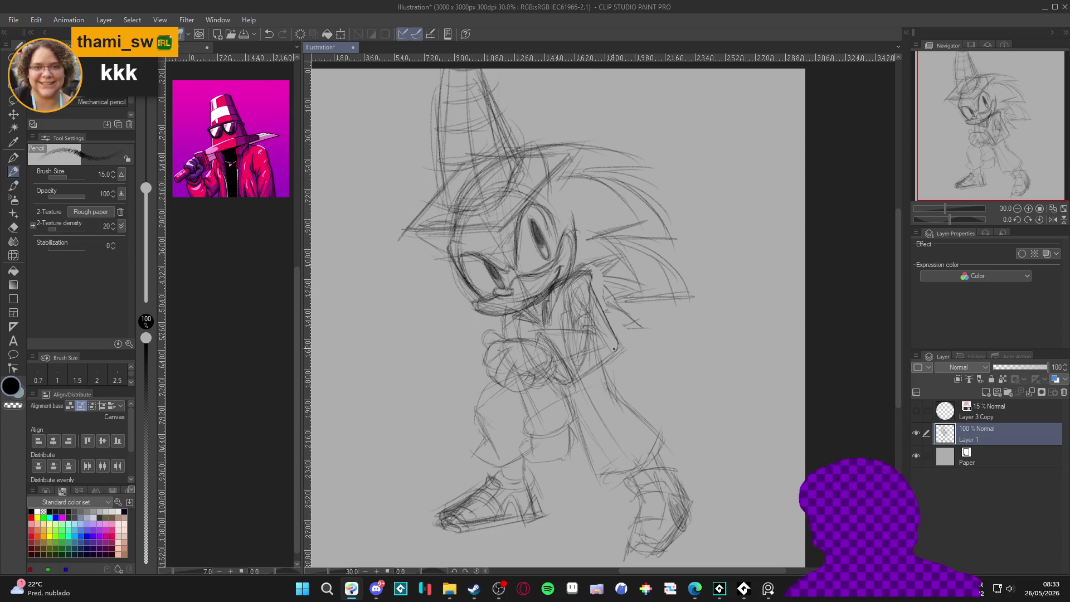
# Add strokes along the right leg and redraw the right foot's edges and top.
pyautogui.moveTo(603, 474)
pyautogui.mouseDown()
pyautogui.moveTo(592, 474)
pyautogui.moveTo(589, 449)
pyautogui.mouseUp()
pyautogui.moveTo(638, 396)
pyautogui.mouseDown()
pyautogui.moveTo(666, 462)
pyautogui.moveTo(631, 474)
pyautogui.mouseUp()
pyautogui.scroll(-3, 631, 475)
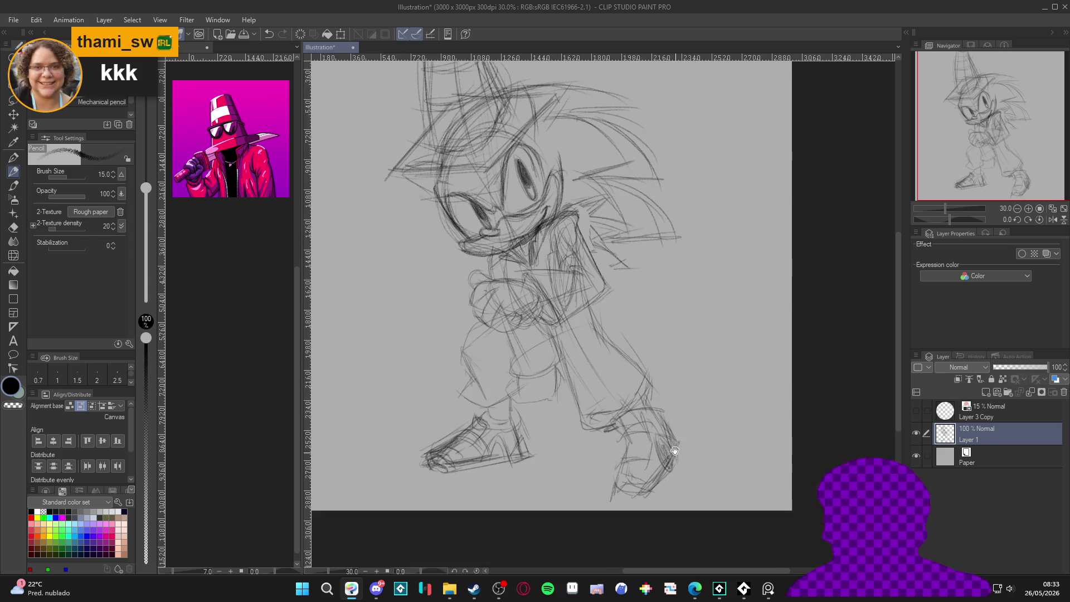
pyautogui.moveTo(623, 409); pyautogui.dragTo(640, 400)
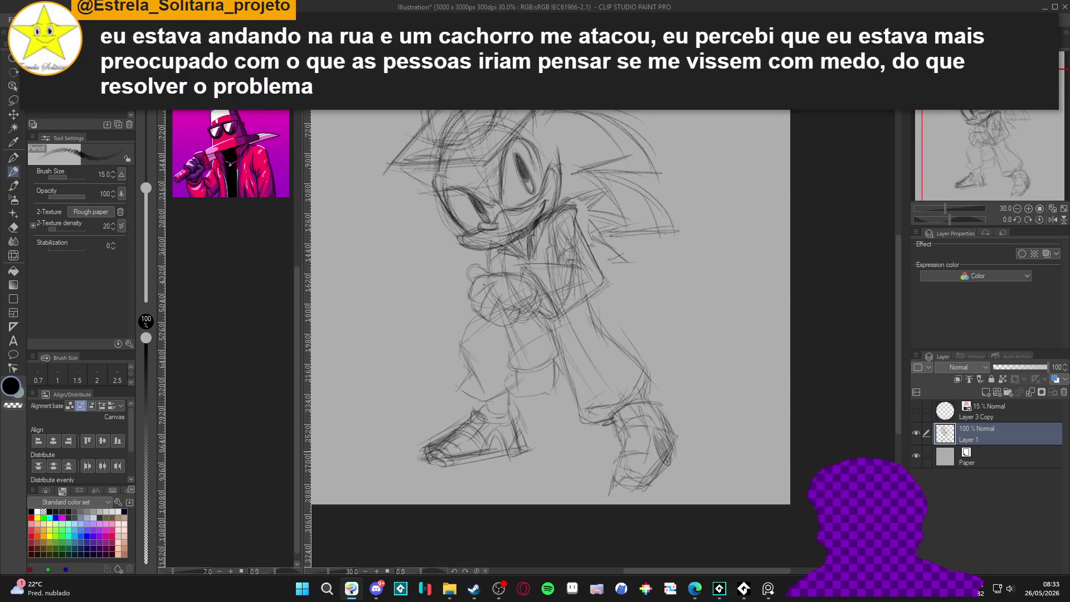
pyautogui.moveTo(659, 454)
pyautogui.mouseDown()
pyautogui.moveTo(657, 484)
pyautogui.moveTo(614, 483)
pyautogui.moveTo(673, 441)
pyautogui.mouseUp()
pyautogui.moveTo(653, 395)
pyautogui.mouseDown()
pyautogui.moveTo(661, 438)
pyautogui.moveTo(656, 417)
pyautogui.mouseUp()
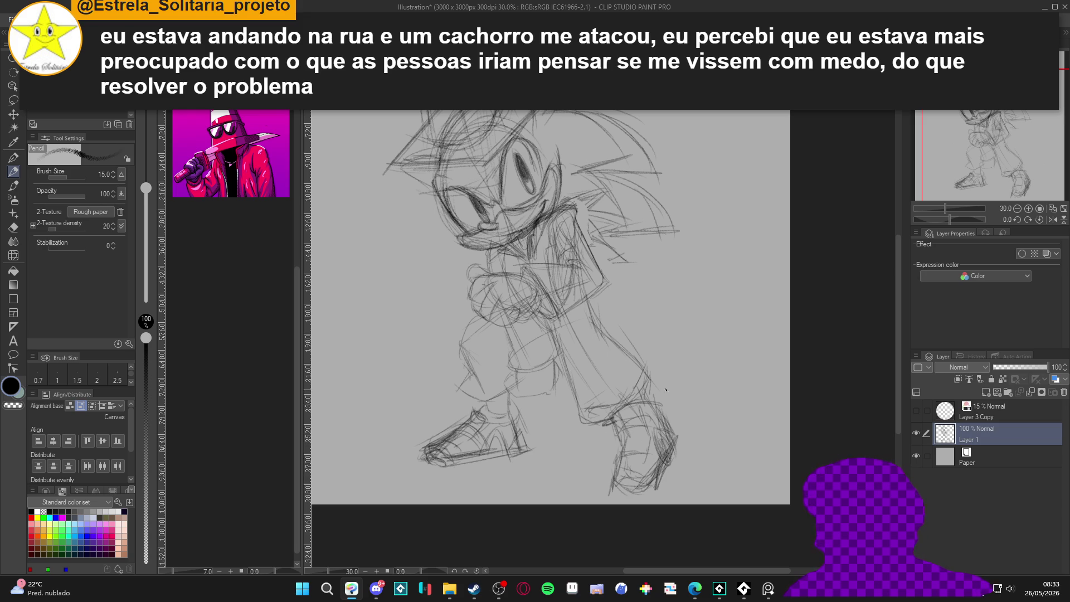
pyautogui.moveTo(615, 420); pyautogui.dragTo(650, 405)
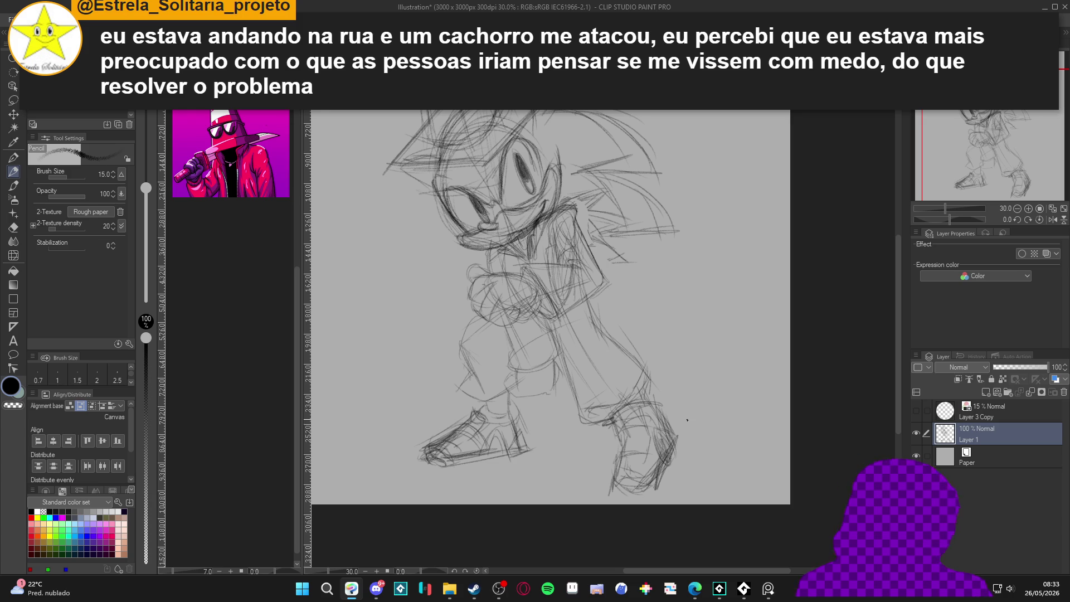
pyautogui.scroll(-1, 571, 368)
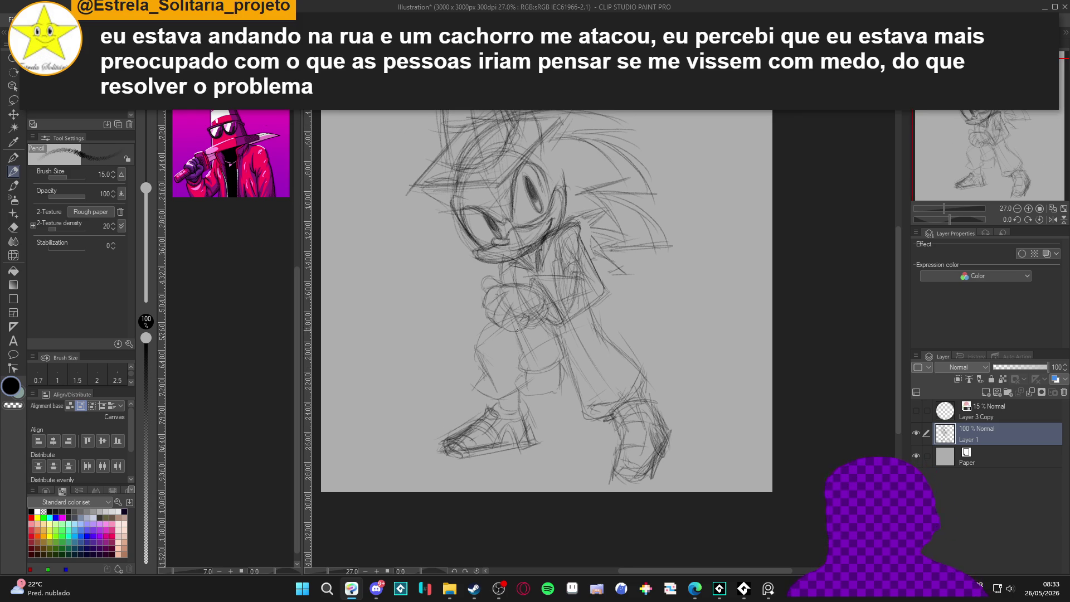
pyautogui.scroll(3, 519, 397)
pyautogui.hscroll(-2, 518, 405)
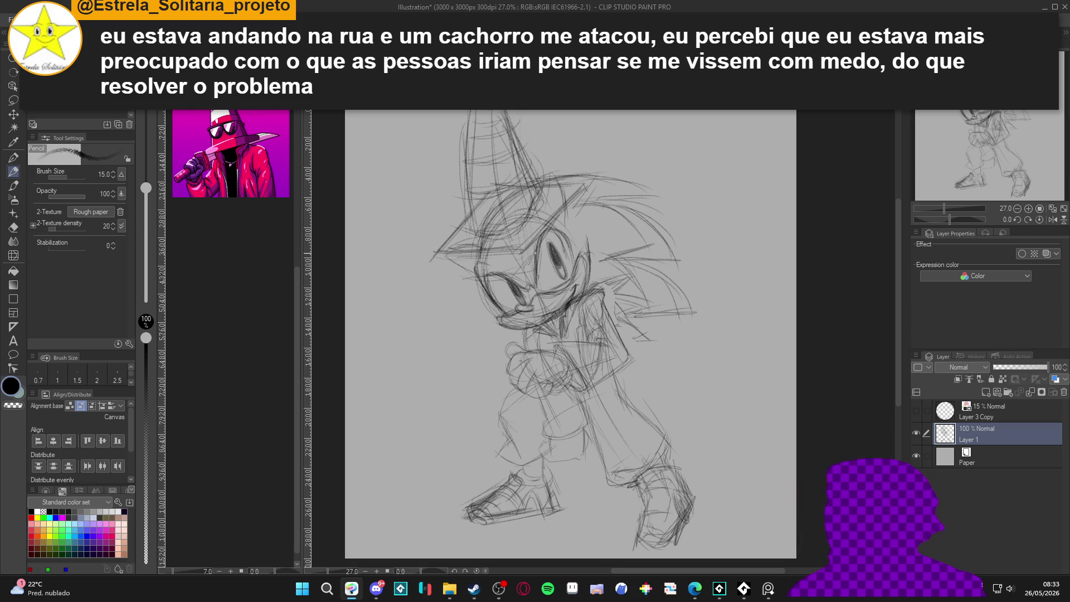
pyautogui.scroll(-1, 535, 252)
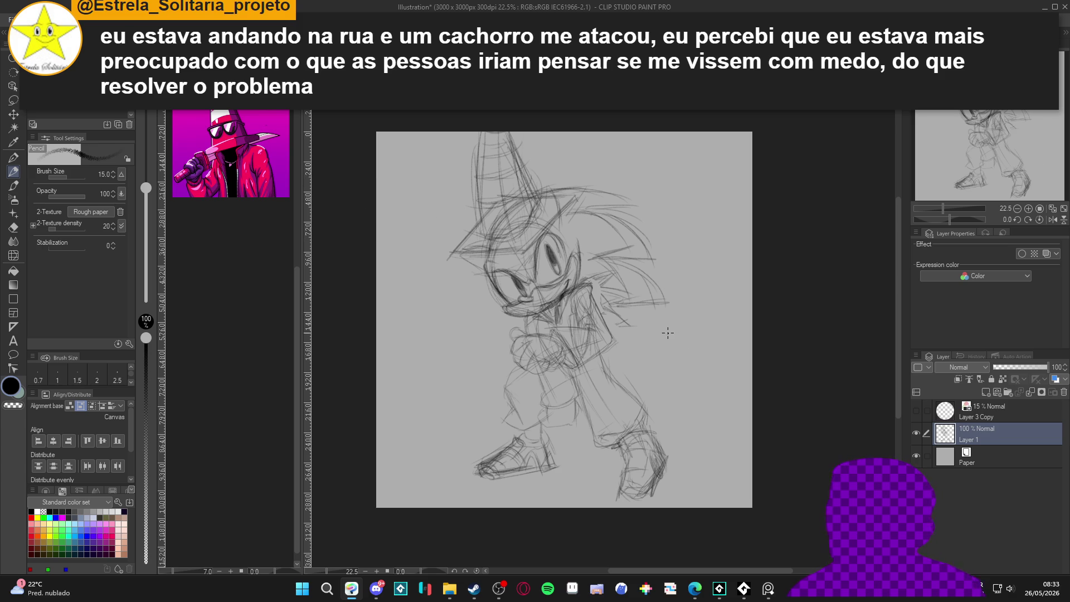
# Enlarge the canvas evenly on all sides to 3964 x 3964.
pyautogui.click(31, 19)
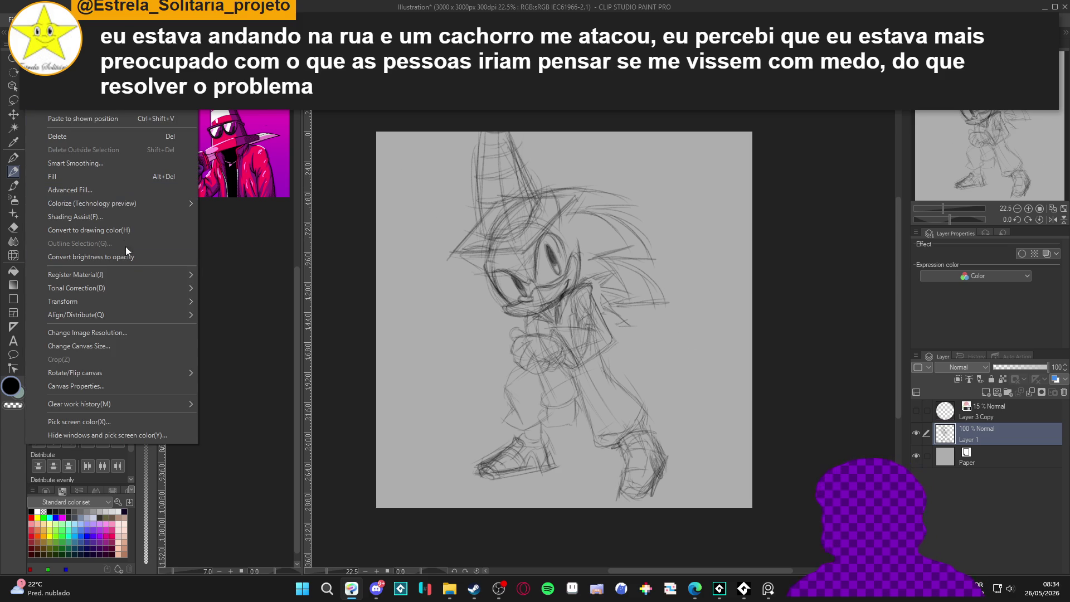
pyautogui.click(119, 350)
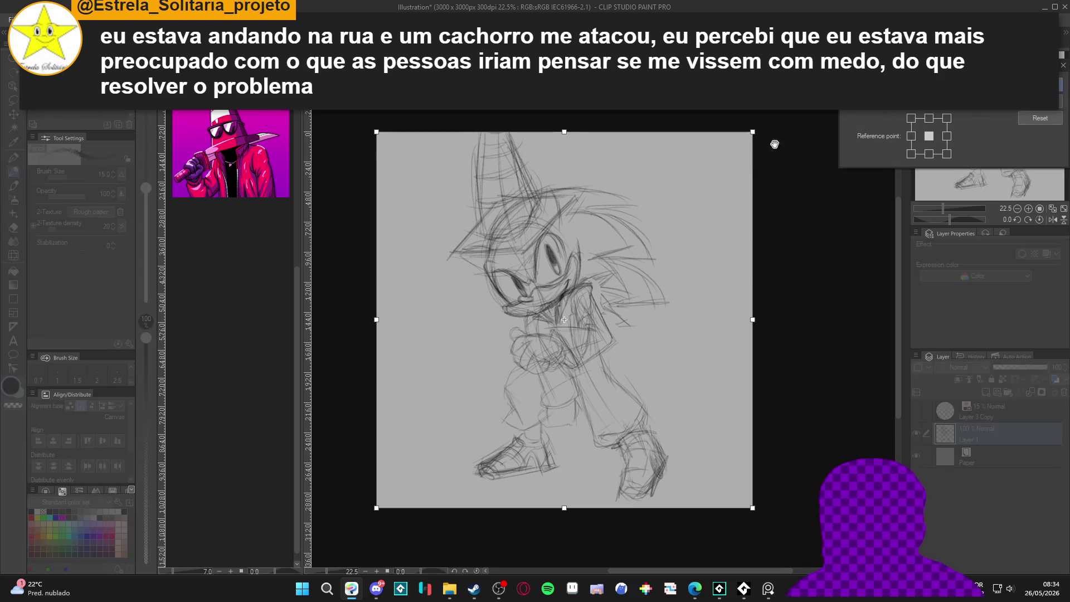
pyautogui.moveTo(752, 132); pyautogui.dragTo(812, 72)
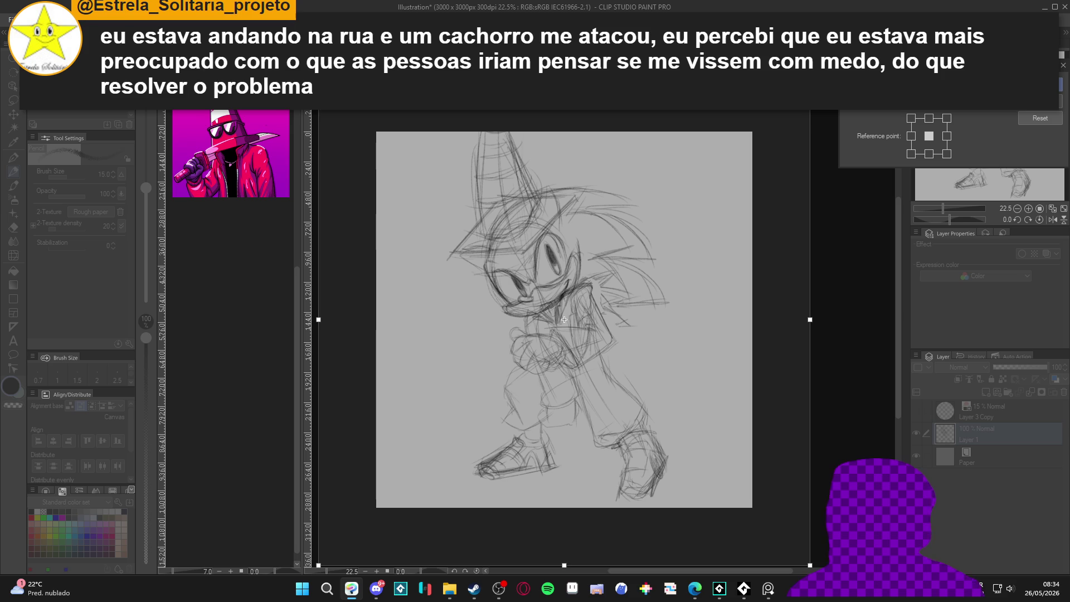
pyautogui.click(1060, 85)
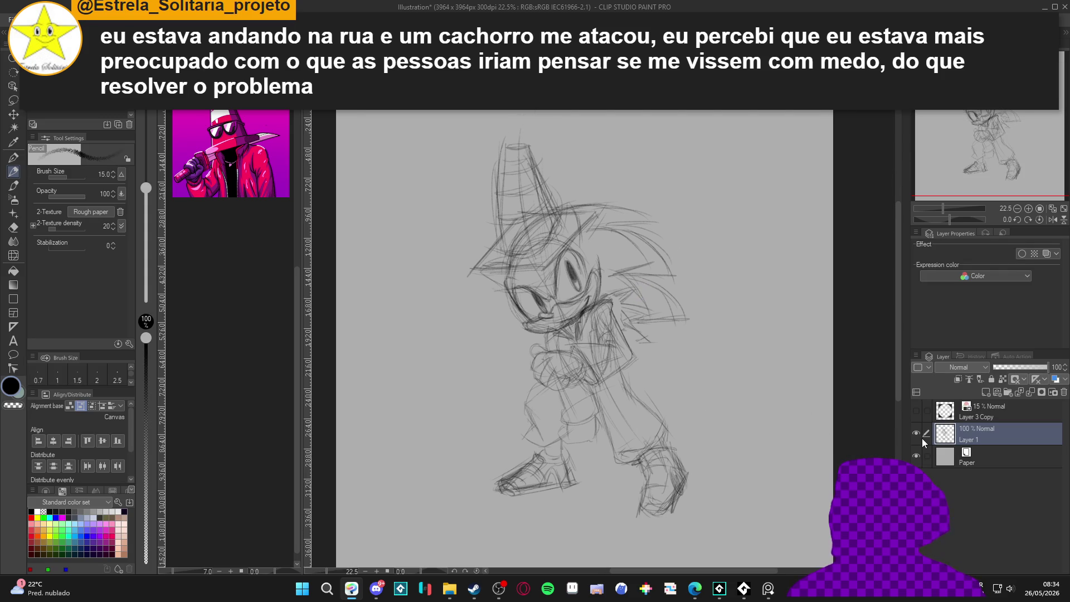
# Fade Layer 1 to 28% opacity and add a new Layer 2 above it.
pyautogui.moveTo(1024, 372); pyautogui.dragTo(1007, 369)
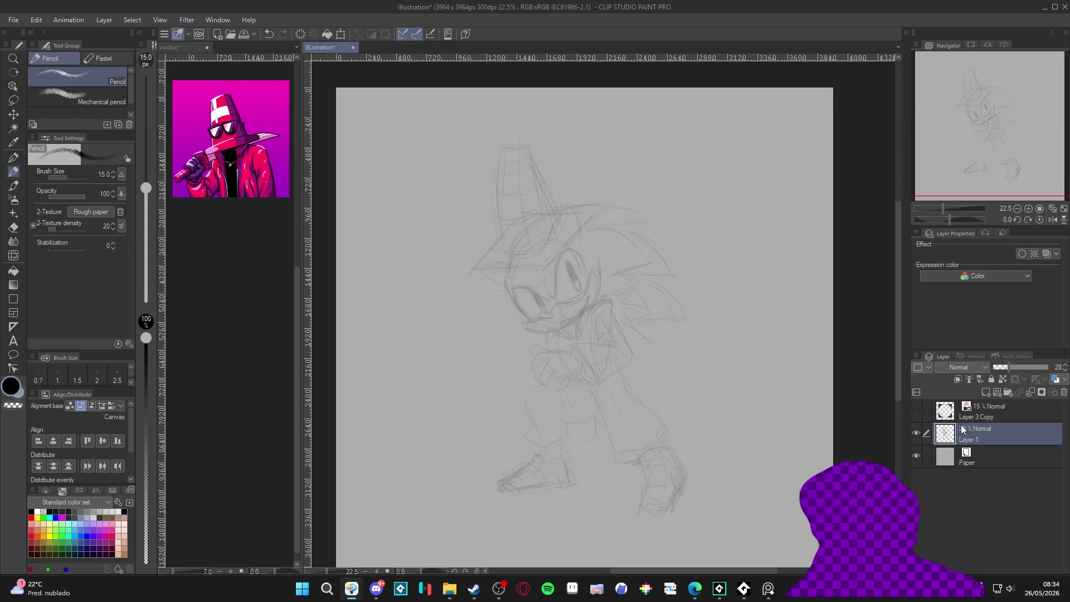
pyautogui.hotkey('ctrl', 'shift', 'n')
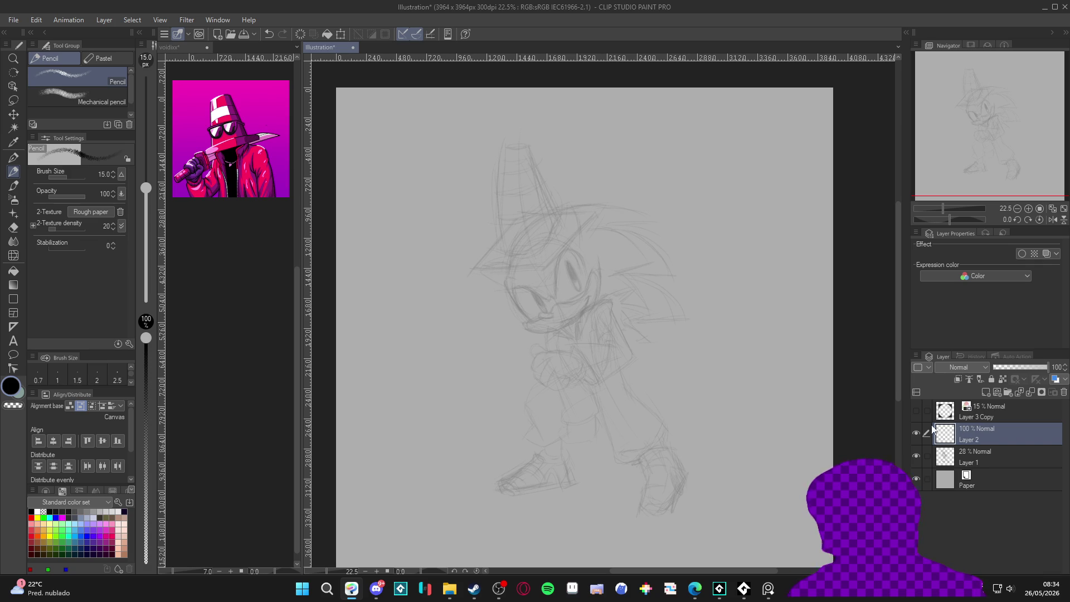
pyautogui.scroll(4, 532, 376)
pyautogui.scroll(2, 532, 376)
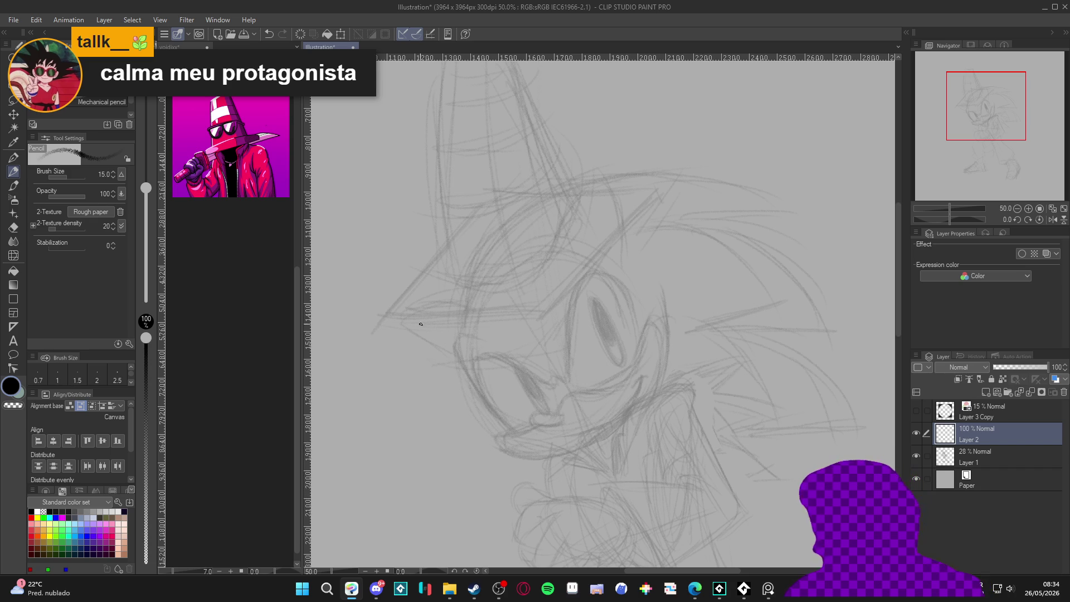
# Ink the dark muzzle curve from the cheek up toward the eye.
pyautogui.moveTo(480, 392)
pyautogui.mouseDown()
pyautogui.moveTo(521, 438)
pyautogui.moveTo(475, 355)
pyautogui.moveTo(478, 382)
pyautogui.mouseUp()
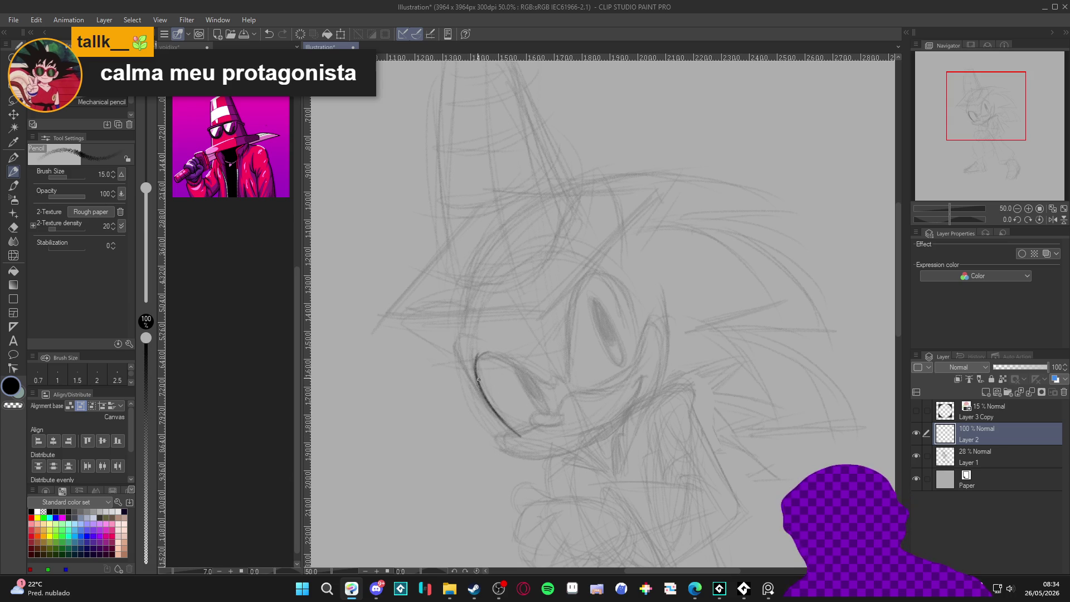
pyautogui.moveTo(481, 352)
pyautogui.mouseDown()
pyautogui.moveTo(553, 389)
pyautogui.moveTo(484, 349)
pyautogui.mouseUp()
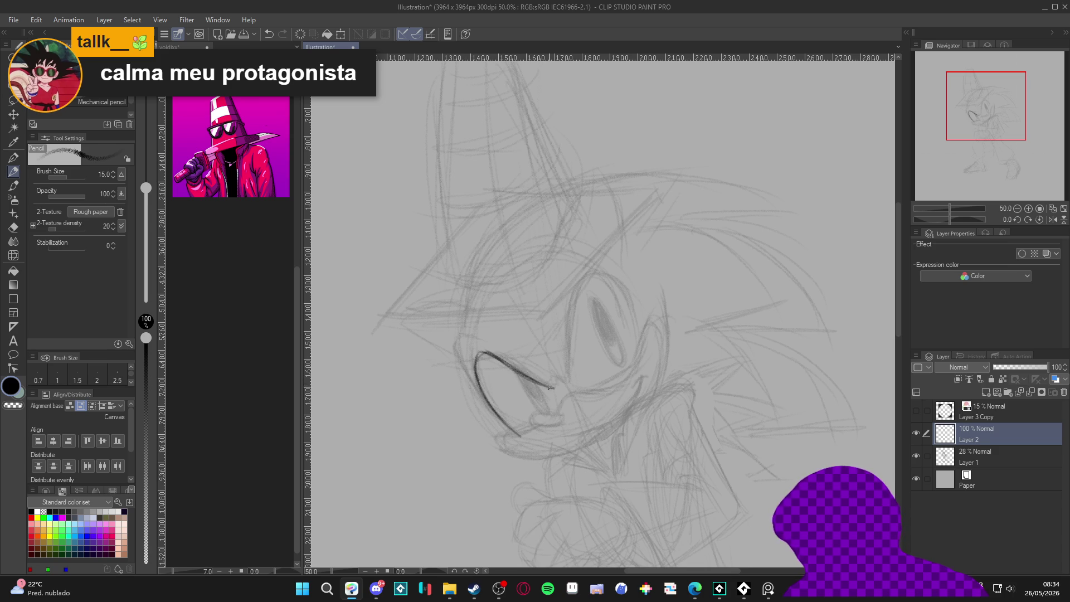
pyautogui.moveTo(542, 383)
pyautogui.mouseDown()
pyautogui.moveTo(554, 388)
pyautogui.moveTo(493, 358)
pyautogui.mouseUp()
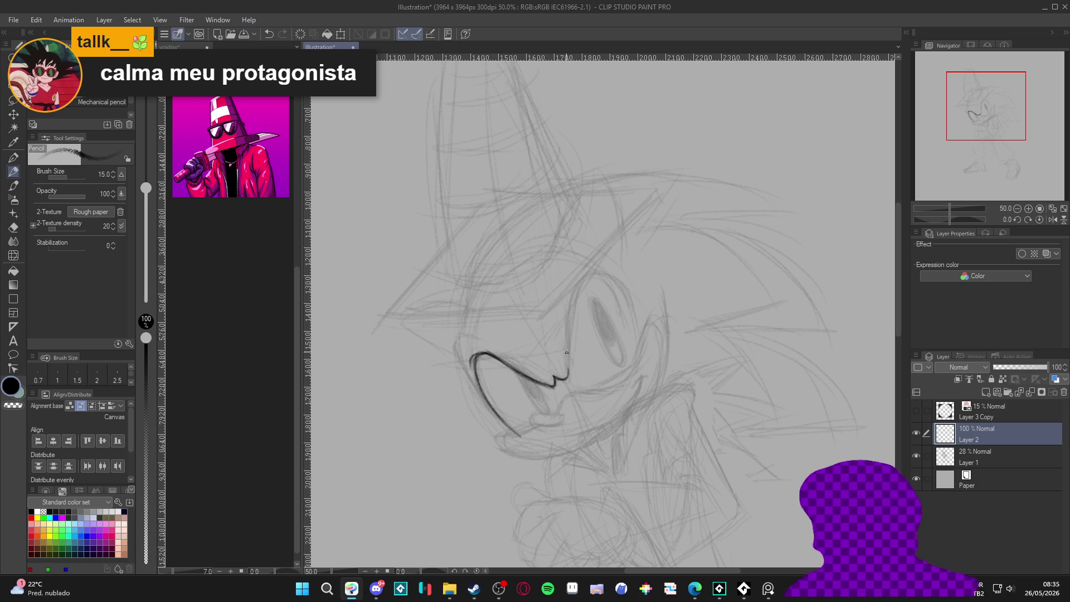
pyautogui.moveTo(567, 359)
pyautogui.mouseDown()
pyautogui.moveTo(568, 370)
pyautogui.moveTo(577, 288)
pyautogui.mouseUp()
# Ink the eye outline and shade the oval pupil inside it.
pyautogui.moveTo(570, 328)
pyautogui.mouseDown()
pyautogui.moveTo(593, 276)
pyautogui.moveTo(616, 274)
pyautogui.mouseUp()
pyautogui.moveTo(560, 381)
pyautogui.mouseDown()
pyautogui.moveTo(573, 295)
pyautogui.moveTo(589, 277)
pyautogui.mouseUp()
pyautogui.moveTo(571, 312)
pyautogui.mouseDown()
pyautogui.moveTo(599, 270)
pyautogui.moveTo(619, 275)
pyautogui.moveTo(590, 277)
pyautogui.moveTo(619, 274)
pyautogui.moveTo(636, 352)
pyautogui.mouseUp()
pyautogui.moveTo(613, 275)
pyautogui.mouseDown()
pyautogui.moveTo(636, 306)
pyautogui.moveTo(635, 362)
pyautogui.mouseUp()
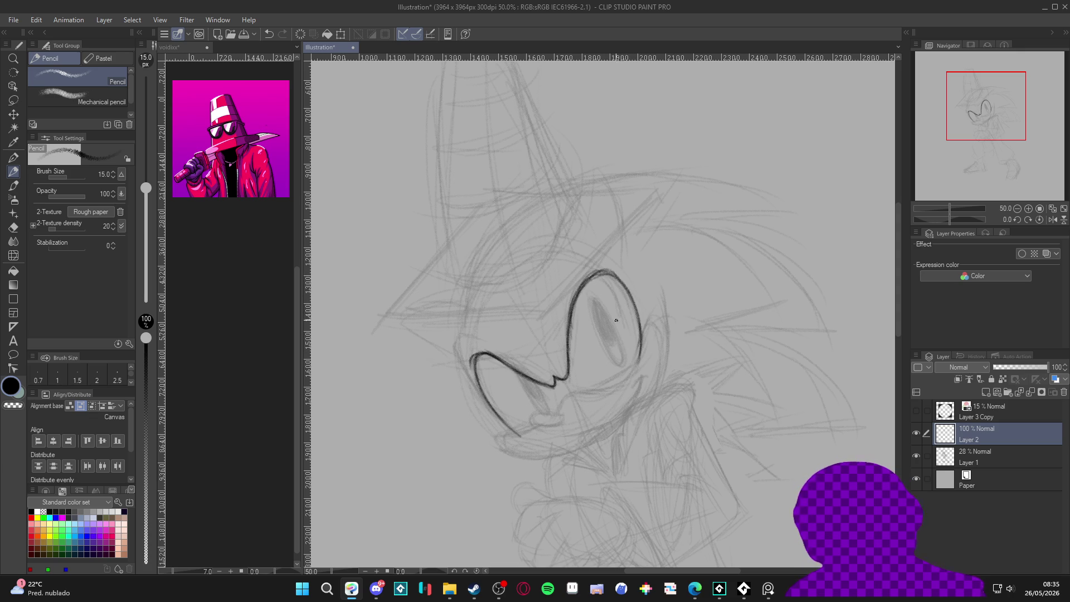
pyautogui.moveTo(592, 313)
pyautogui.mouseDown()
pyautogui.moveTo(615, 358)
pyautogui.moveTo(589, 307)
pyautogui.mouseUp()
pyautogui.moveTo(594, 322)
pyautogui.mouseDown()
pyautogui.moveTo(616, 362)
pyautogui.moveTo(612, 319)
pyautogui.moveTo(602, 339)
pyautogui.moveTo(616, 365)
pyautogui.moveTo(613, 322)
pyautogui.moveTo(613, 362)
pyautogui.moveTo(590, 320)
pyautogui.moveTo(620, 335)
pyautogui.mouseUp()
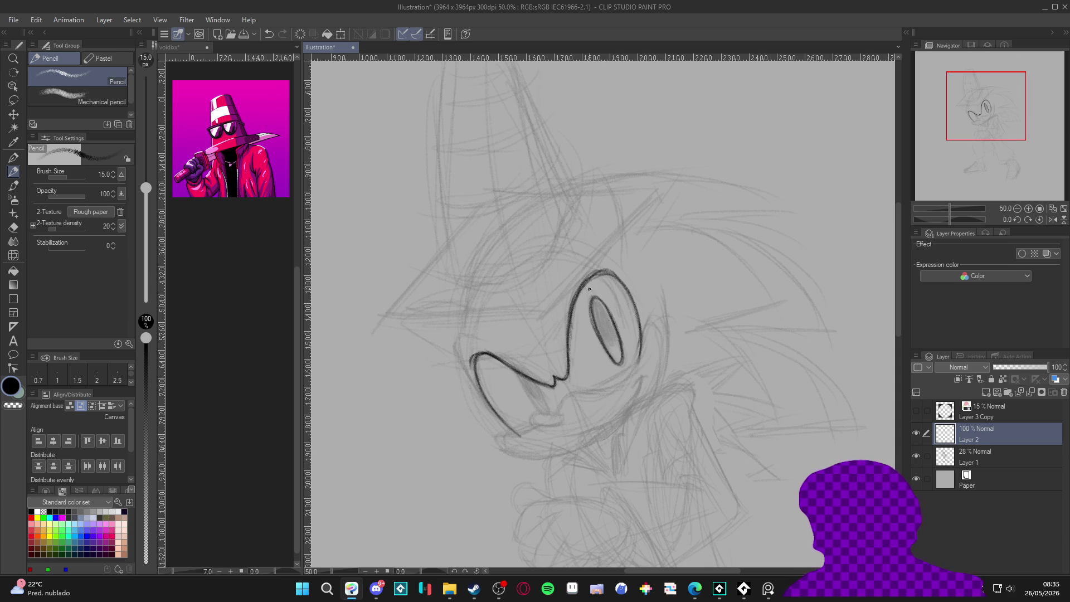
# Darken the shading of the pupil in the eye.
pyautogui.moveTo(604, 310)
pyautogui.mouseDown()
pyautogui.moveTo(611, 341)
pyautogui.moveTo(613, 326)
pyautogui.moveTo(595, 314)
pyautogui.mouseUp()
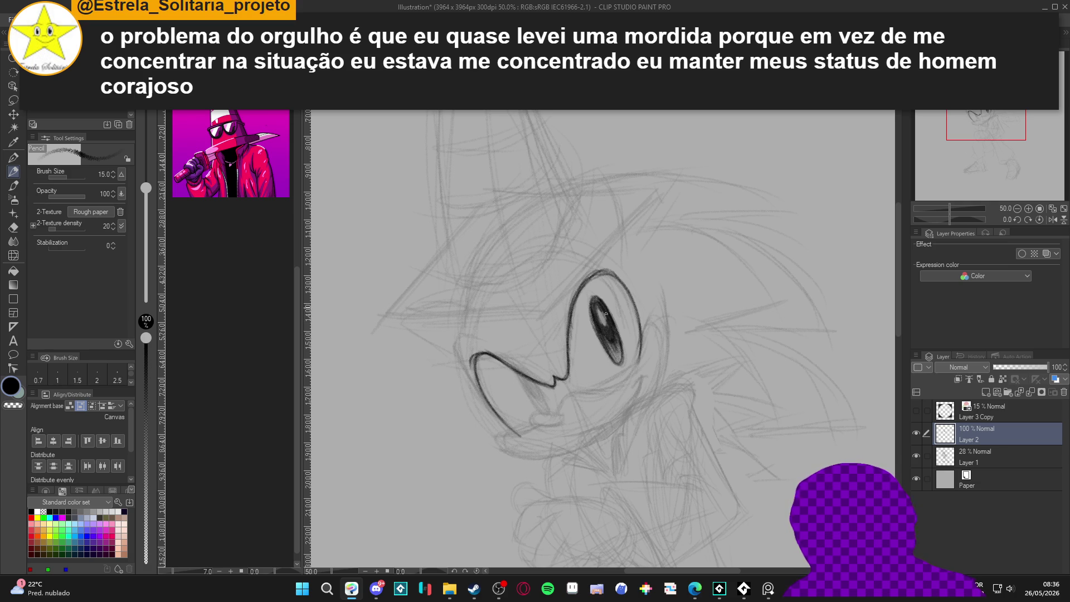
pyautogui.moveTo(605, 320)
pyautogui.mouseDown()
pyautogui.moveTo(597, 324)
pyautogui.moveTo(600, 312)
pyautogui.mouseUp()
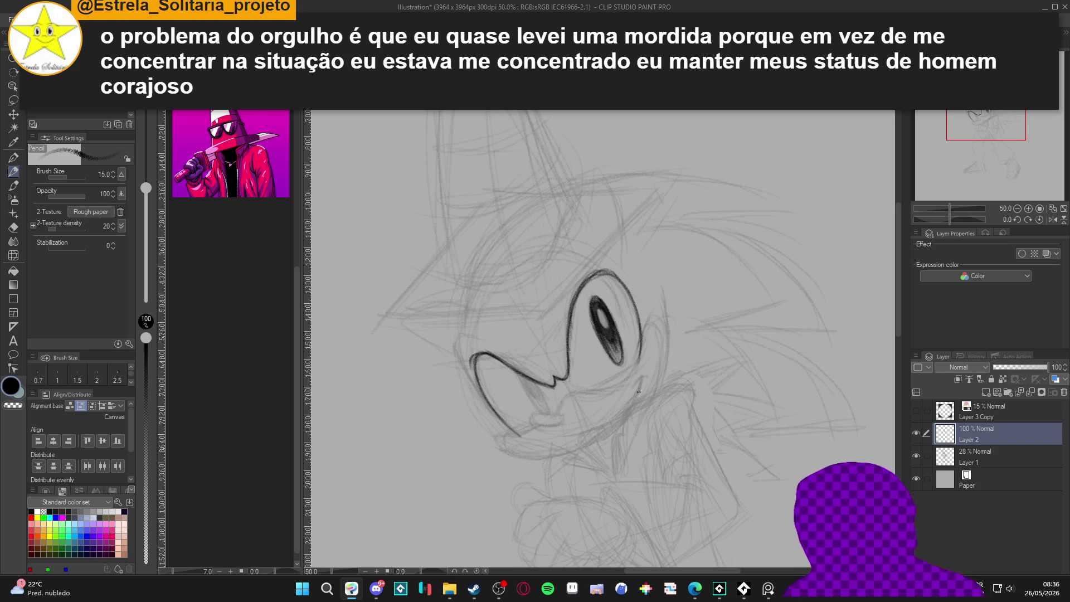
pyautogui.scroll(-1, 613, 404)
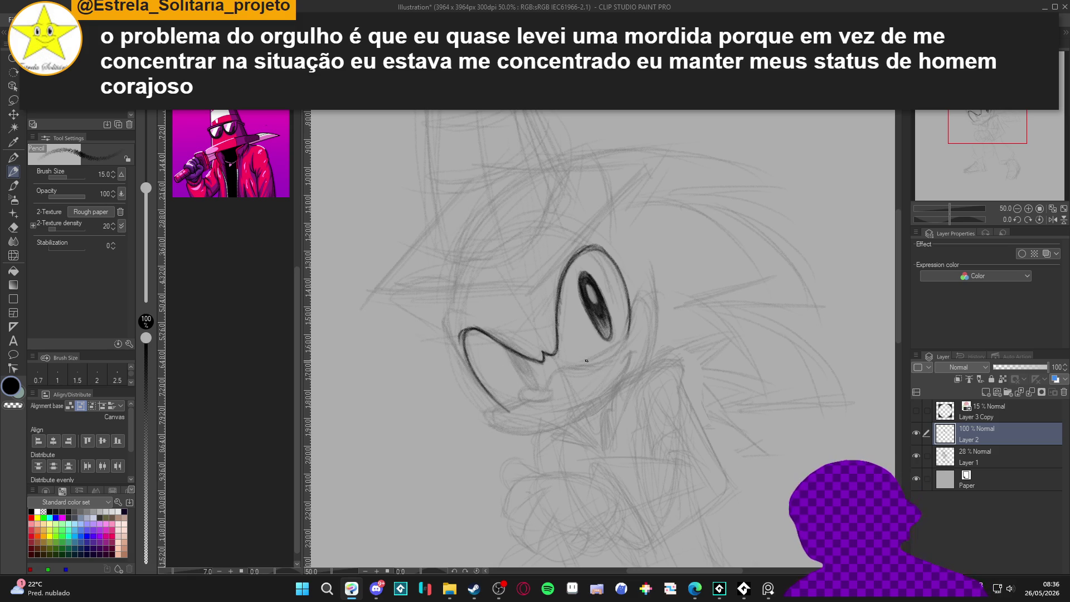
# Draw the diagonal inner mouth line across the muzzle and shade along it.
pyautogui.moveTo(605, 338); pyautogui.dragTo(507, 393)
pyautogui.hotkey('ctrl', 'z')
pyautogui.moveTo(627, 321); pyautogui.dragTo(502, 399)
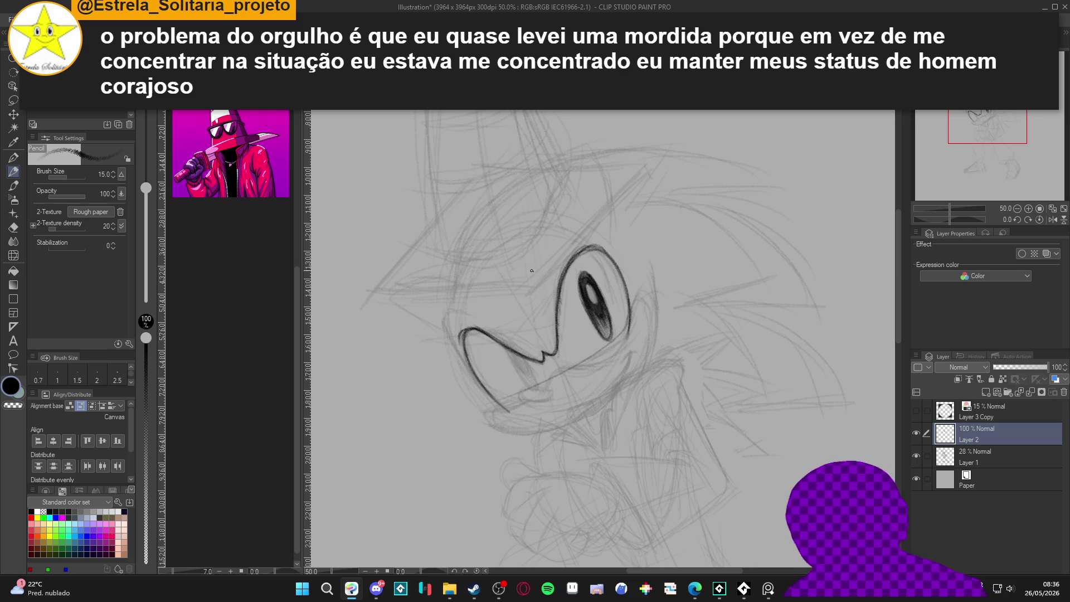
pyautogui.moveTo(504, 346)
pyautogui.mouseDown()
pyautogui.moveTo(536, 385)
pyautogui.moveTo(507, 349)
pyautogui.moveTo(525, 368)
pyautogui.mouseUp()
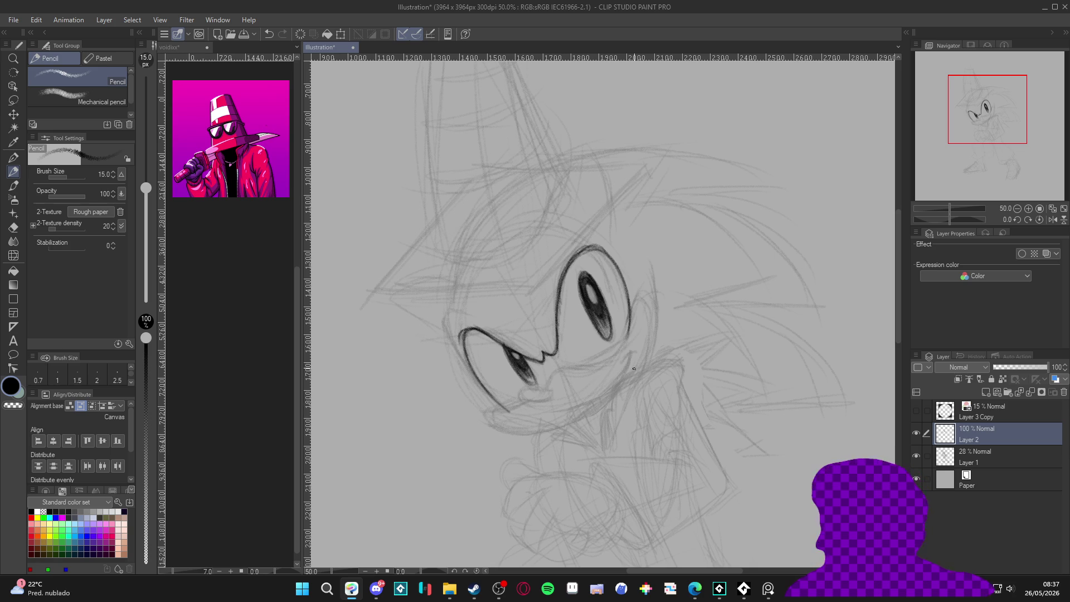
# Ink a bolder left face contour, from the lower cheek to the upper edge.
pyautogui.moveTo(580, 252); pyautogui.dragTo(617, 251)
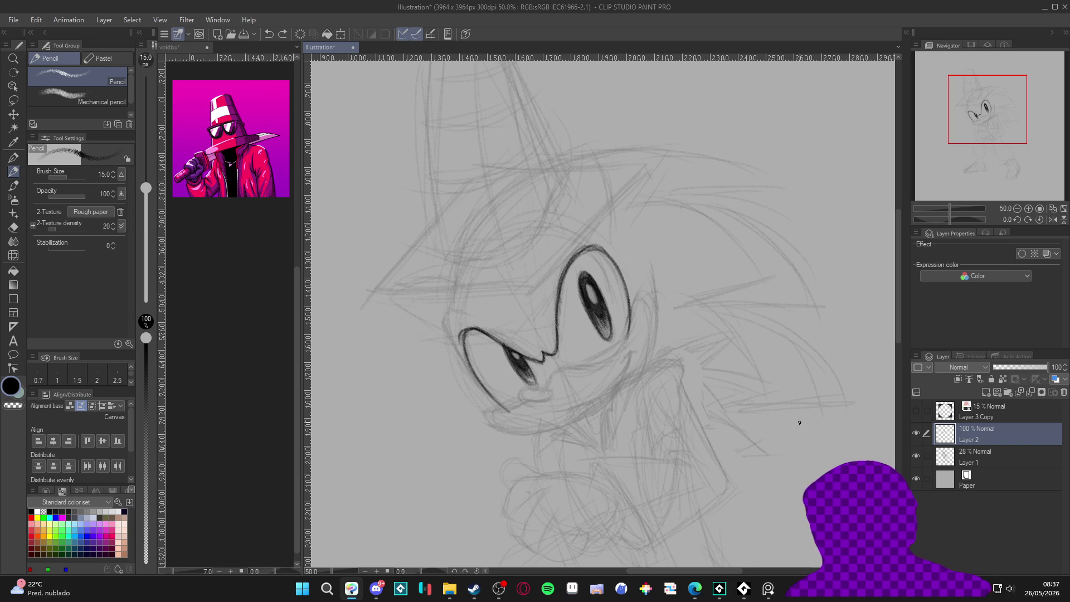
pyautogui.moveTo(734, 444); pyautogui.dragTo(725, 434)
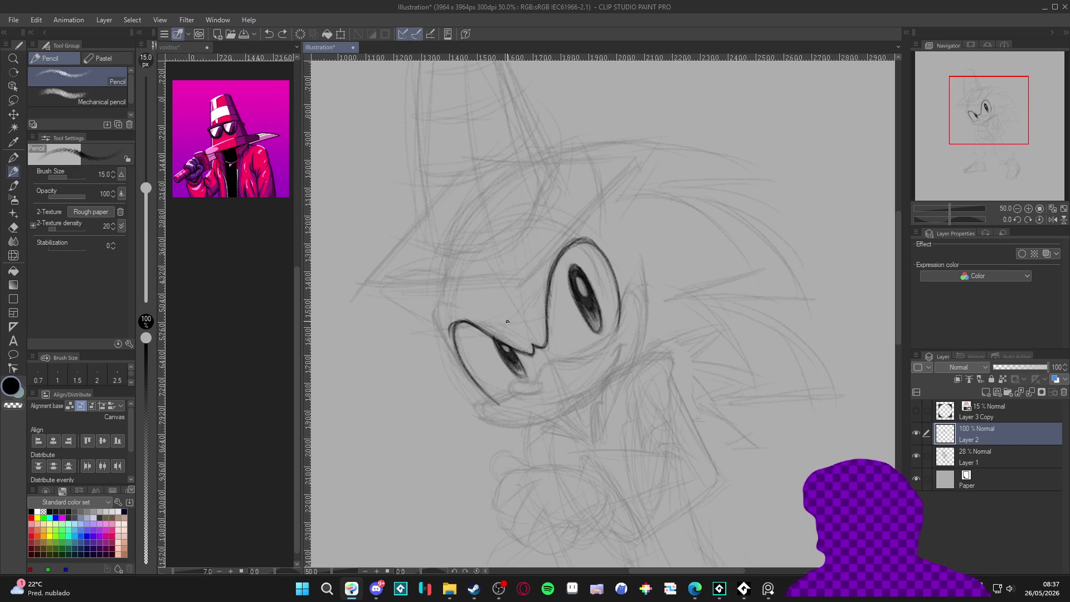
pyautogui.moveTo(529, 341); pyautogui.dragTo(523, 331)
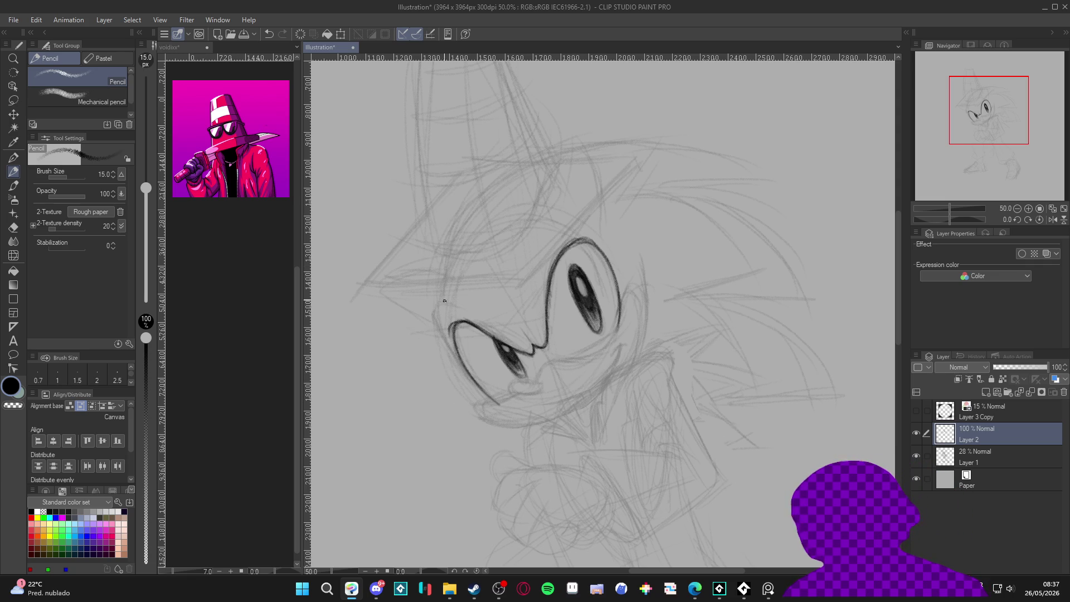
pyautogui.moveTo(438, 308)
pyautogui.mouseDown()
pyautogui.moveTo(441, 267)
pyautogui.moveTo(445, 351)
pyautogui.moveTo(438, 284)
pyautogui.moveTo(444, 341)
pyautogui.moveTo(488, 399)
pyautogui.moveTo(466, 381)
pyautogui.mouseUp()
pyautogui.hotkey('ctrl', 'z')
pyautogui.hotkey('ctrl', 'z')
pyautogui.hotkey('ctrl', 'z')
pyautogui.moveTo(437, 318)
pyautogui.mouseDown()
pyautogui.moveTo(480, 395)
pyautogui.moveTo(446, 344)
pyautogui.mouseUp()
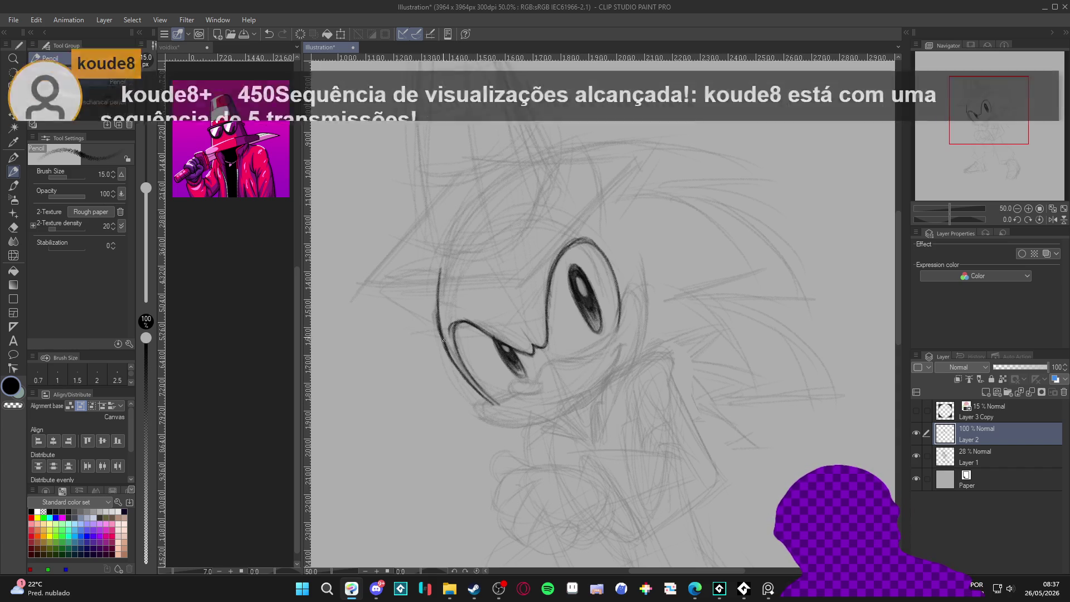
pyautogui.moveTo(440, 308); pyautogui.dragTo(439, 264)
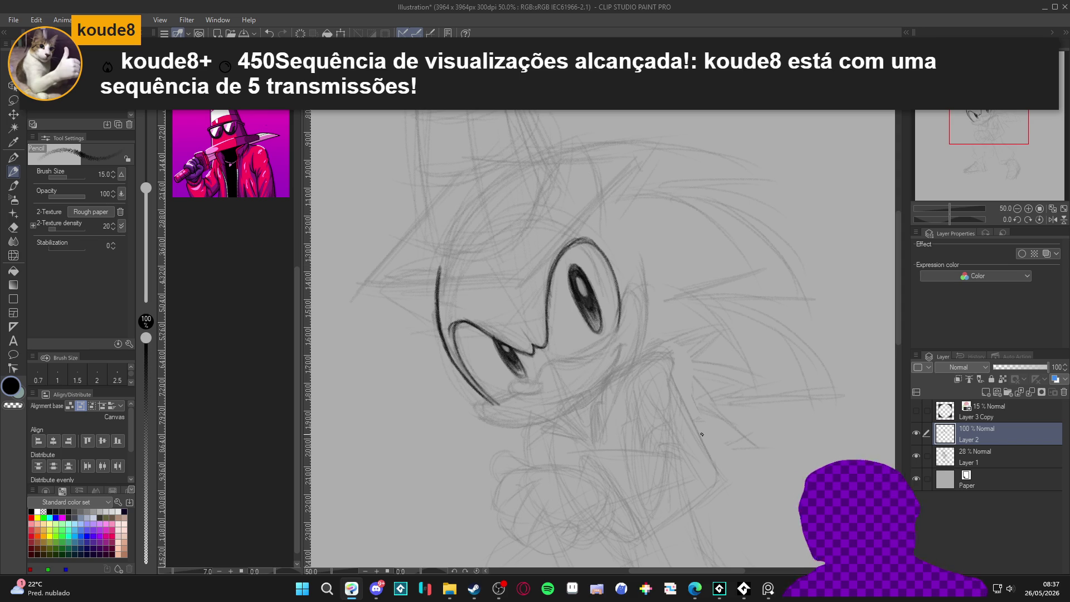
# Rotate the canvas sideways and ink a solid black nose with rounded edges.
pyautogui.moveTo(770, 586)
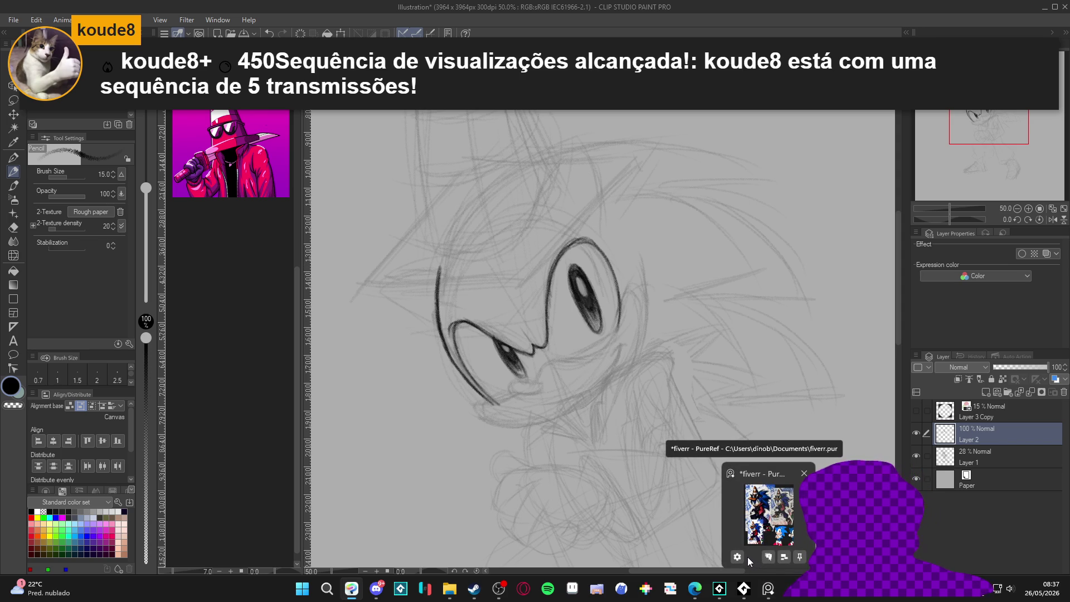
pyautogui.moveTo(728, 520)
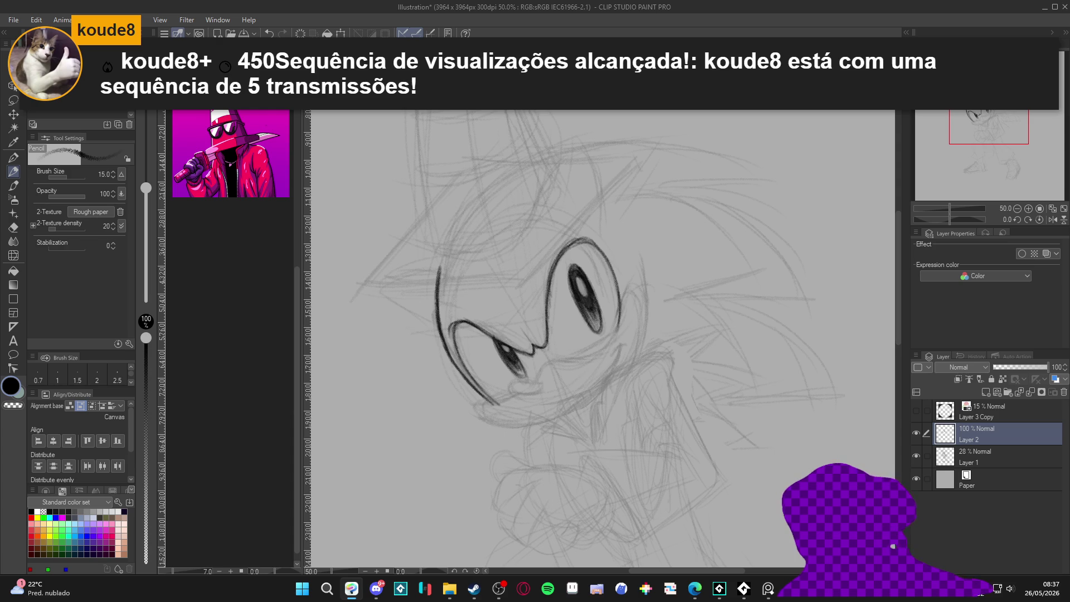
pyautogui.moveTo(665, 390); pyautogui.dragTo(650, 417)
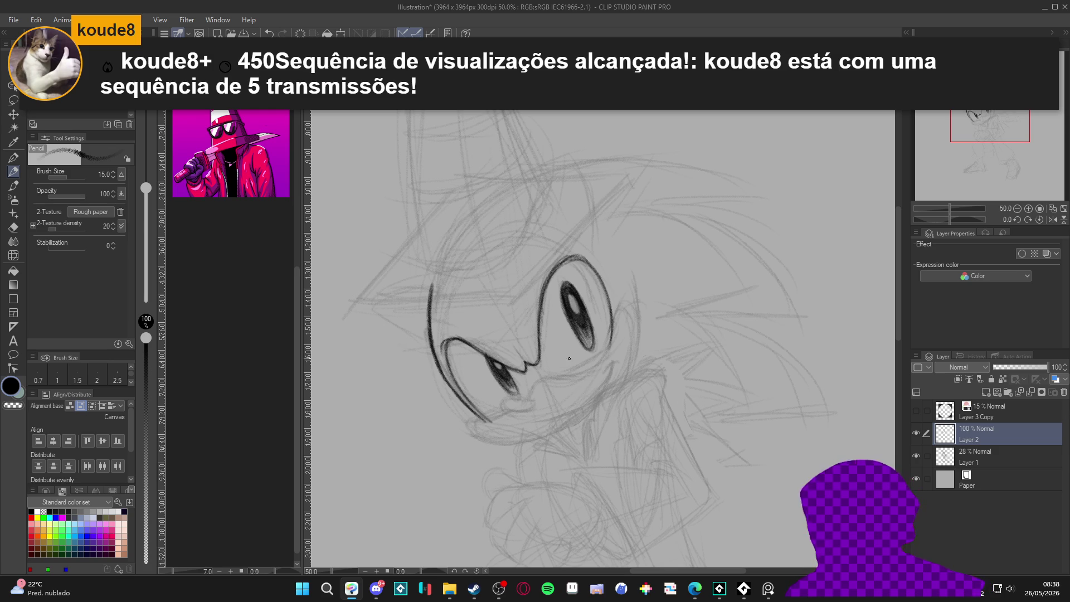
pyautogui.moveTo(643, 443); pyautogui.dragTo(716, 392)
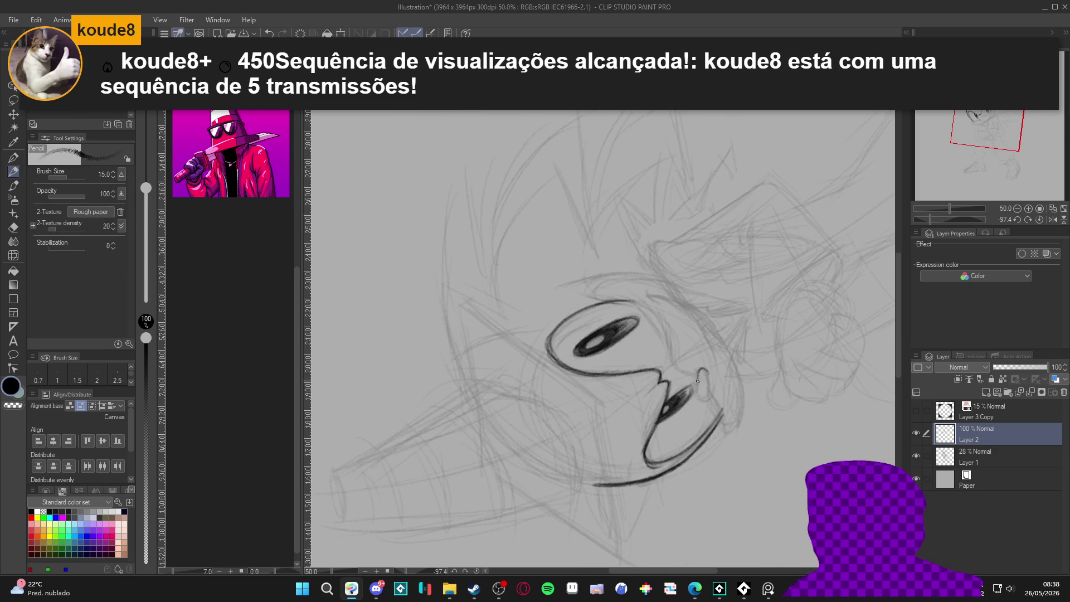
pyautogui.moveTo(697, 373); pyautogui.dragTo(705, 373)
pyautogui.moveTo(696, 395)
pyautogui.mouseDown()
pyautogui.moveTo(696, 408)
pyautogui.moveTo(708, 400)
pyautogui.mouseUp()
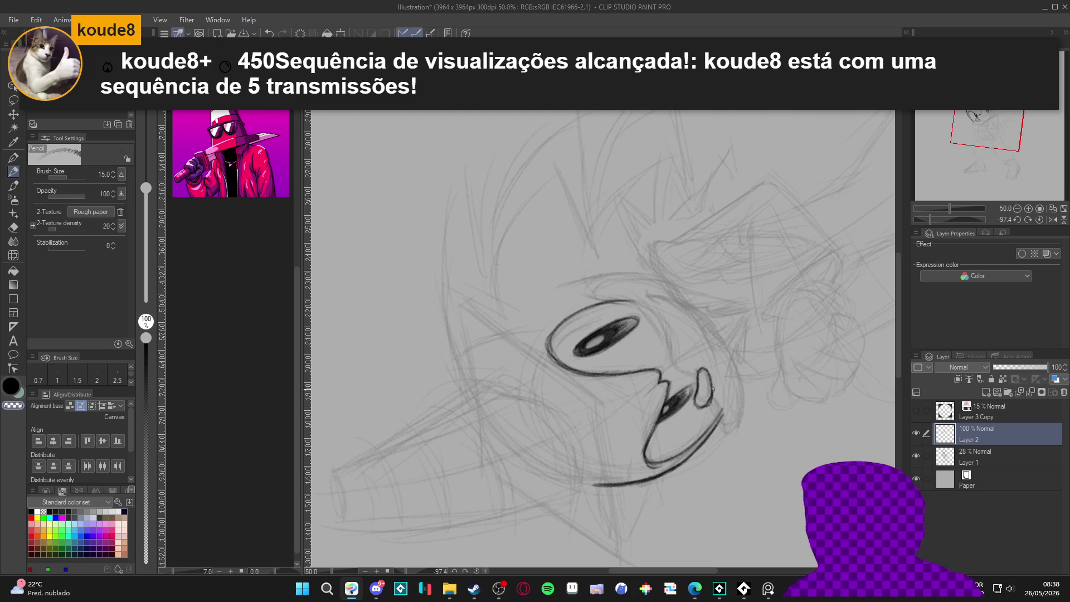
pyautogui.moveTo(714, 397); pyautogui.dragTo(713, 389)
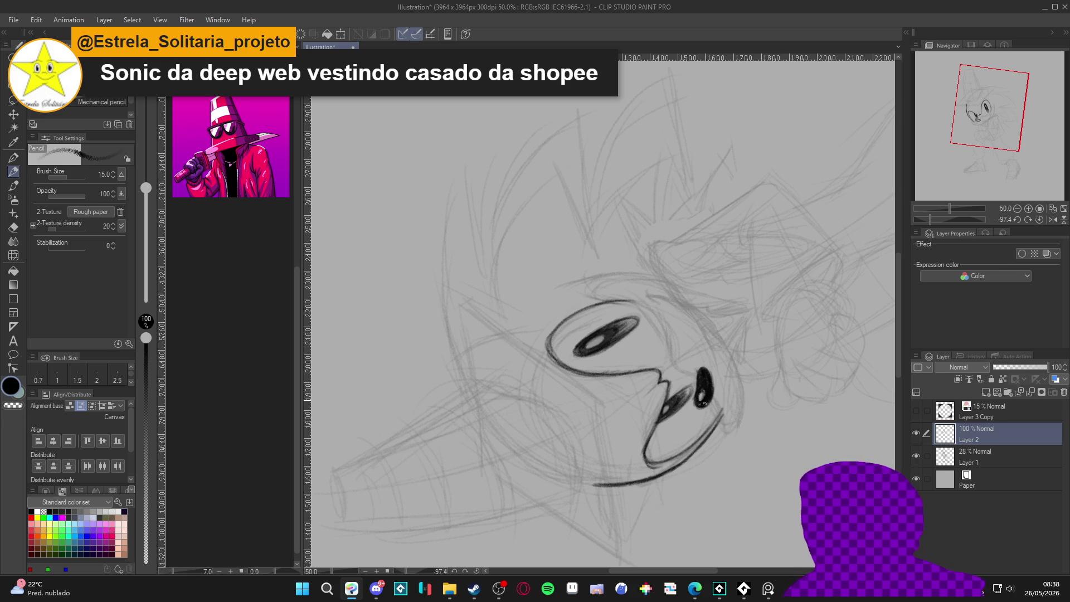
pyautogui.press('c')
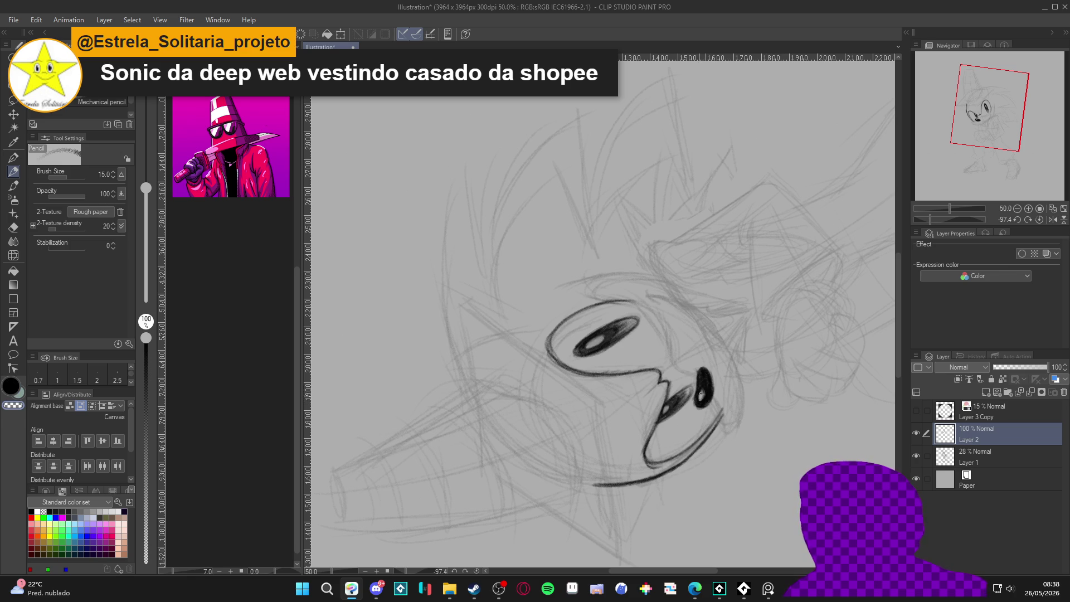
pyautogui.press('c')
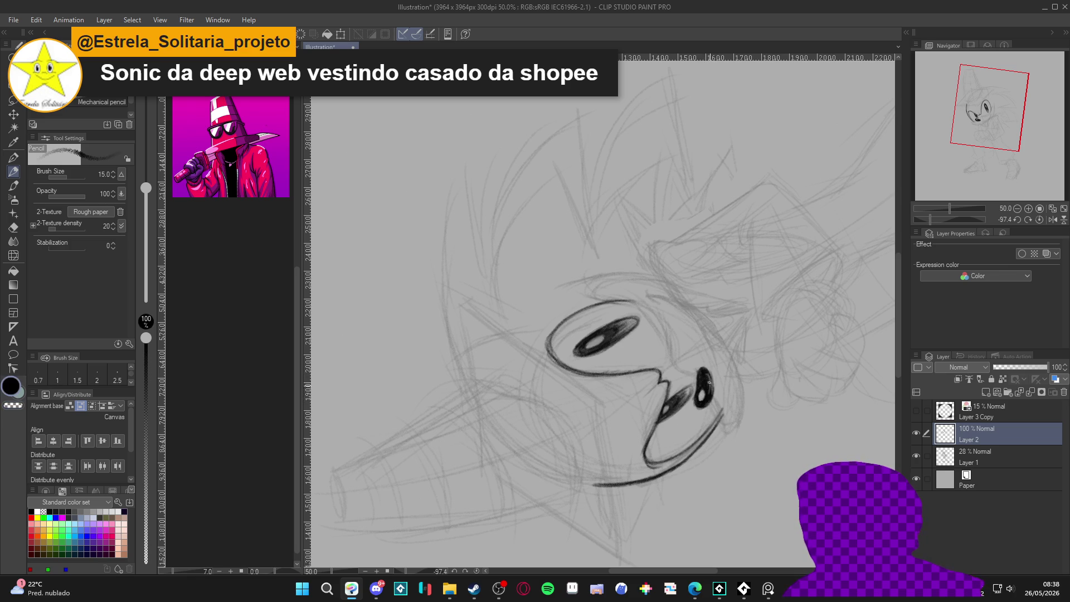
pyautogui.press('c')
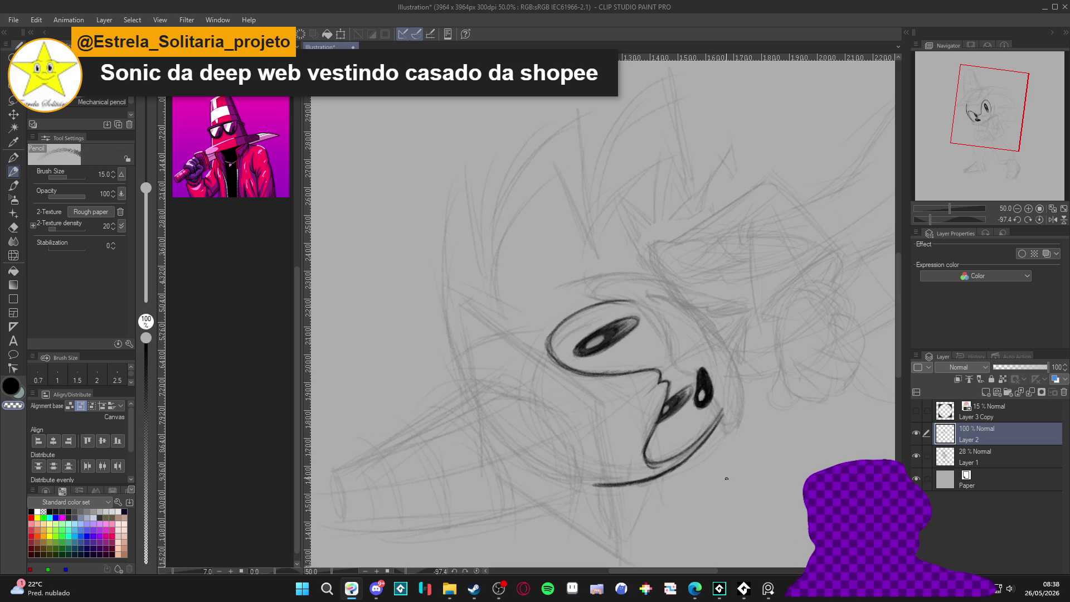
# Turn the canvas back upright and open the Save dialog for the illustration.
pyautogui.moveTo(726, 480); pyautogui.dragTo(519, 458)
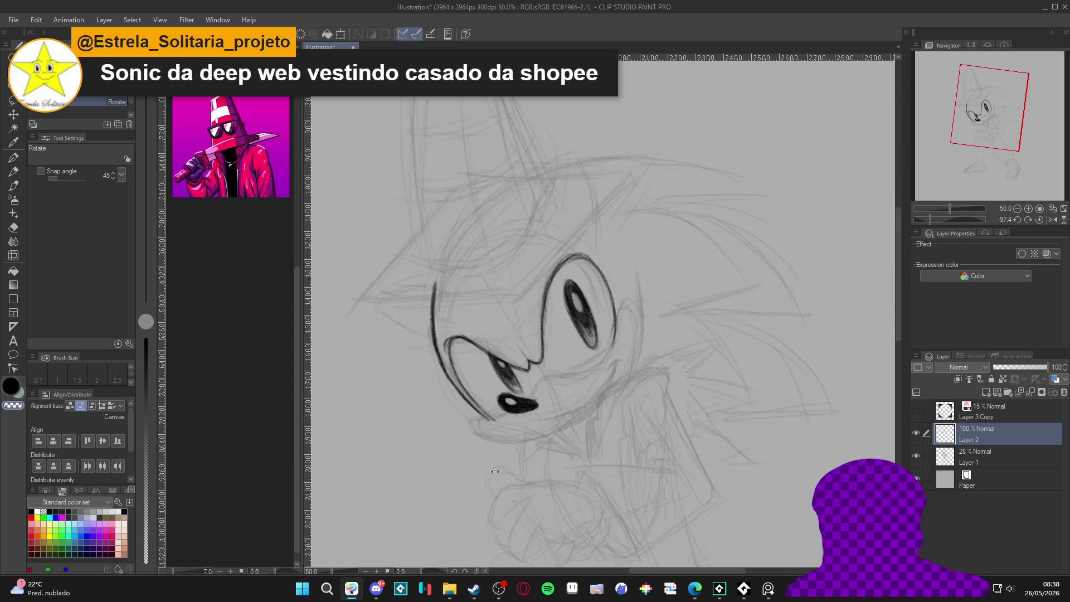
pyautogui.moveTo(683, 499); pyautogui.dragTo(649, 483)
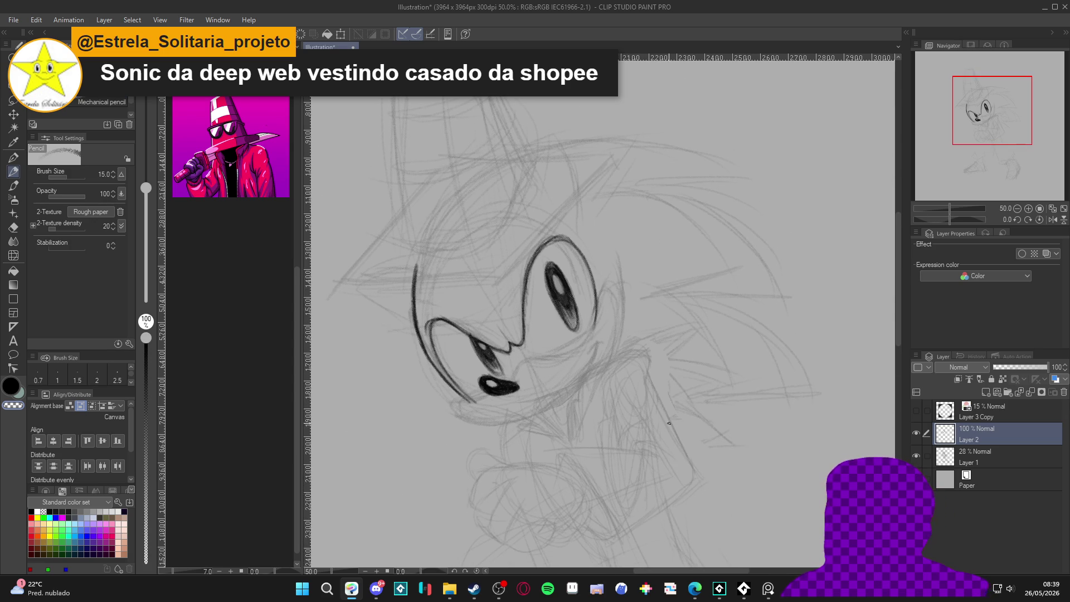
pyautogui.moveTo(667, 437); pyautogui.dragTo(673, 449)
pyautogui.hotkey('ctrl', 's')
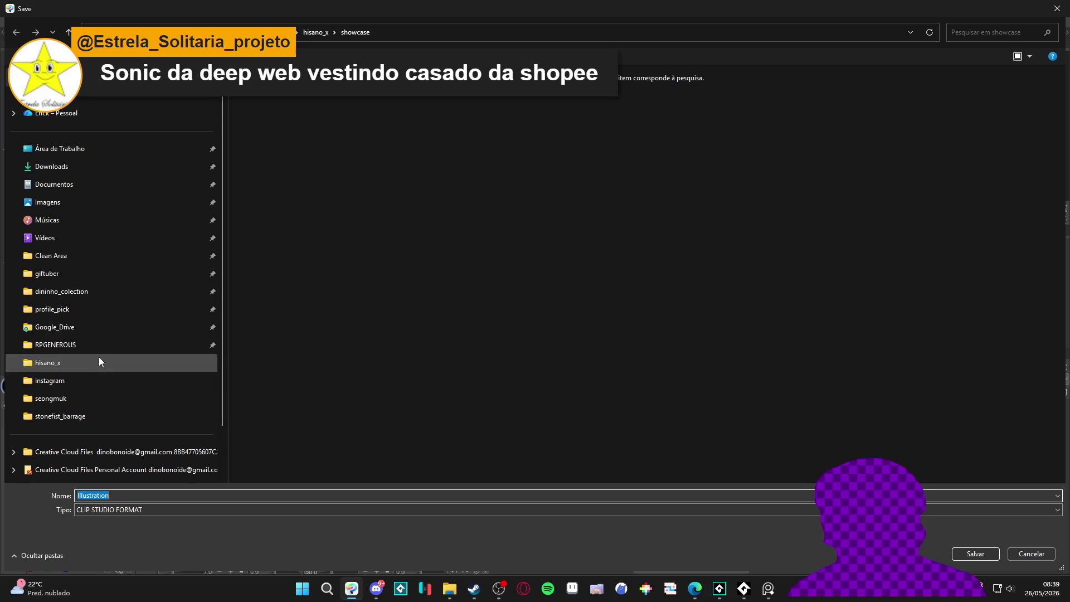
# Save the illustration as voidixx_3 in the profile_pick/voidixx folder.
pyautogui.click(92, 305)
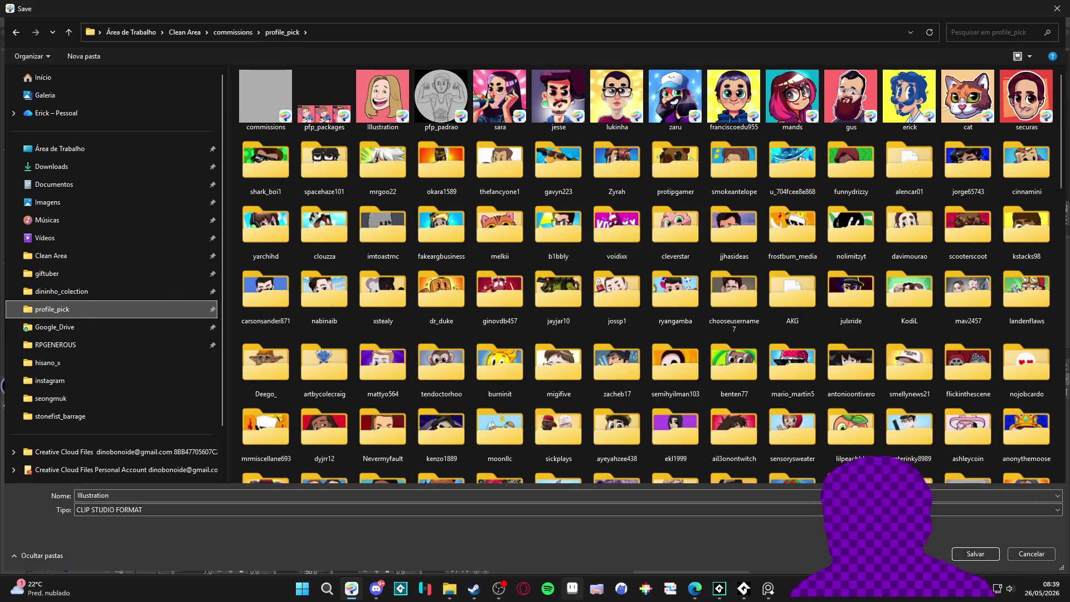
pyautogui.click(691, 590)
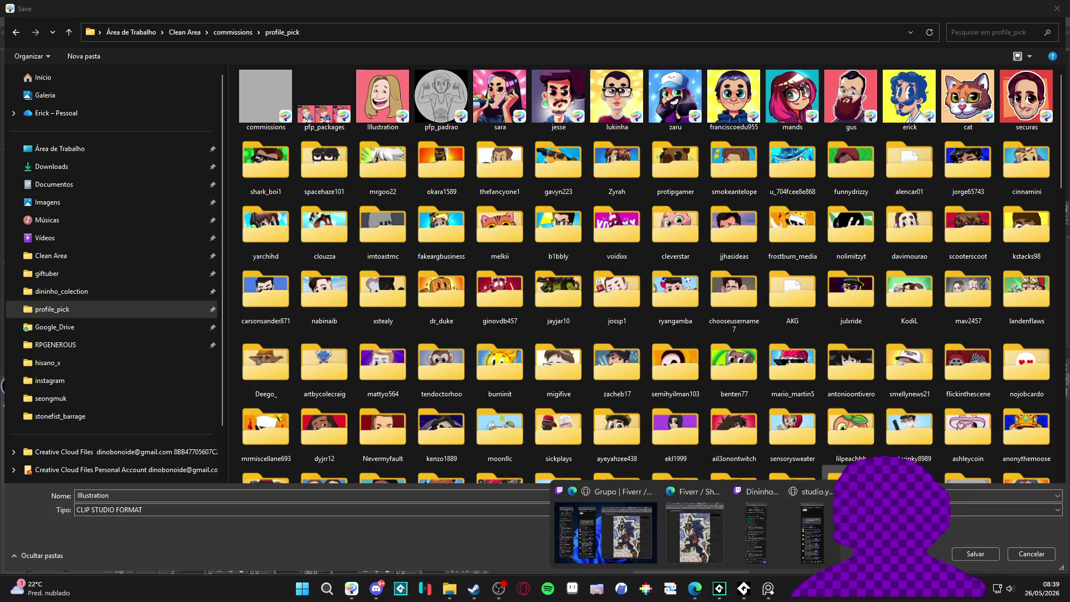
pyautogui.click(908, 228)
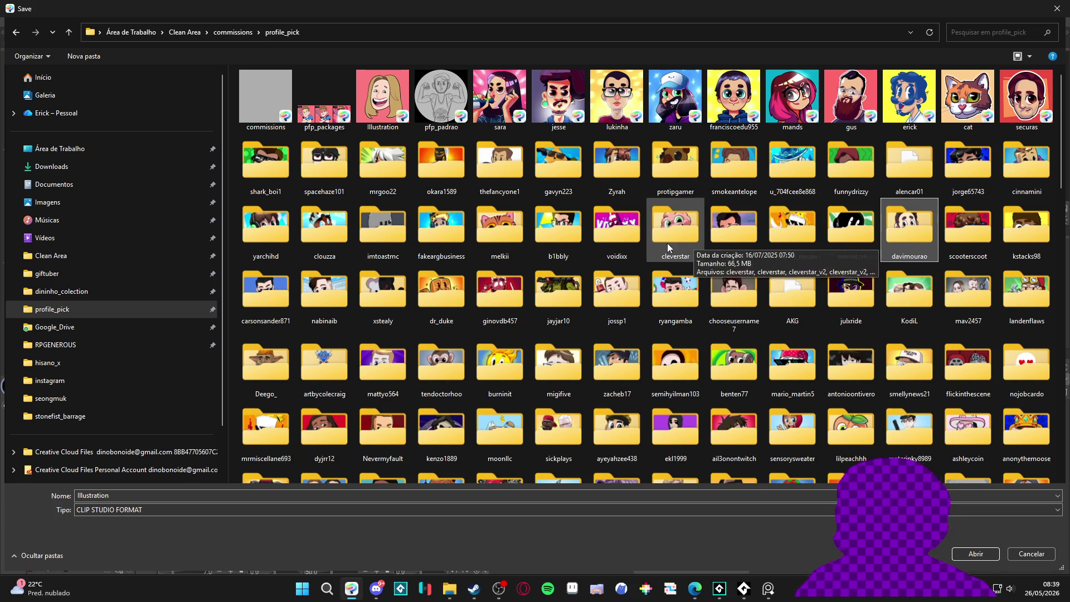
pyautogui.doubleClick(617, 226)
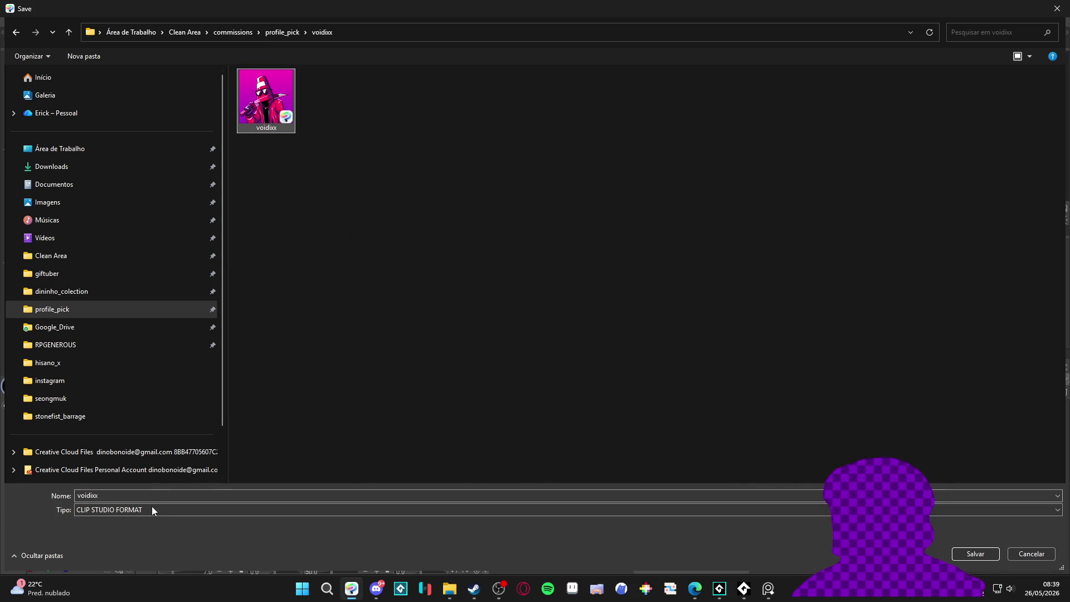
pyautogui.click(157, 494)
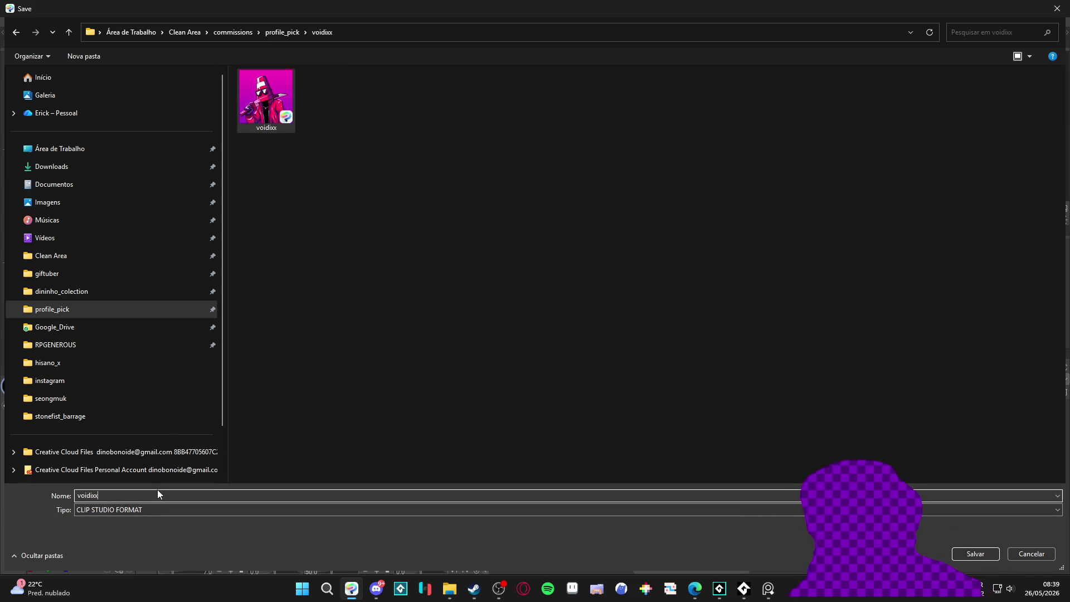
pyautogui.write('_2')
pyautogui.press('Return')
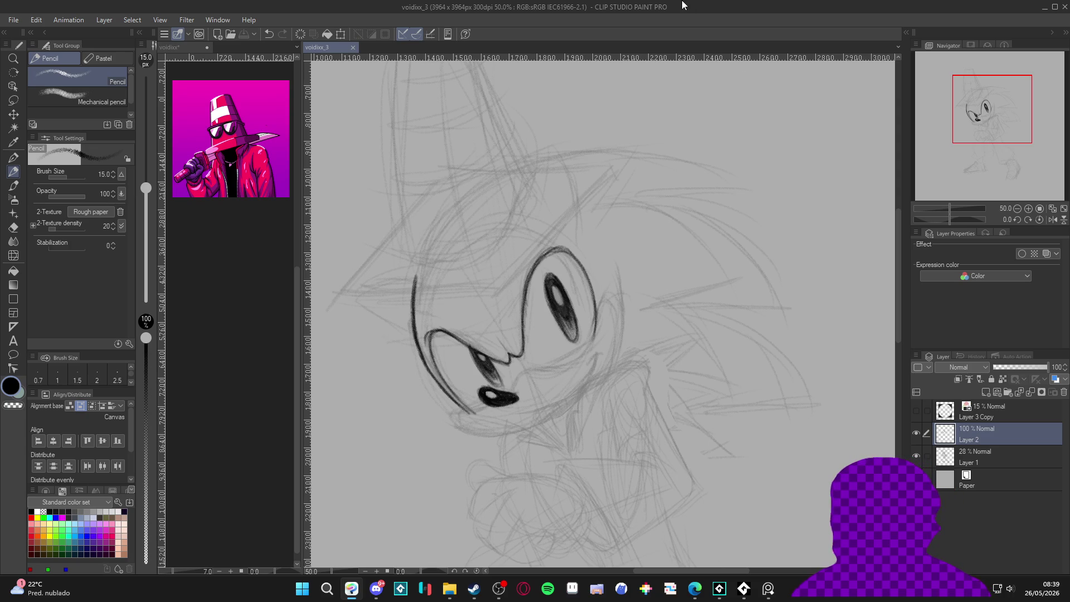
# Ink a diagonal hat brim line across the forehead, redoing stray strokes.
pyautogui.hotkey('ctrl', '-')
pyautogui.hotkey('ctrl', '-')
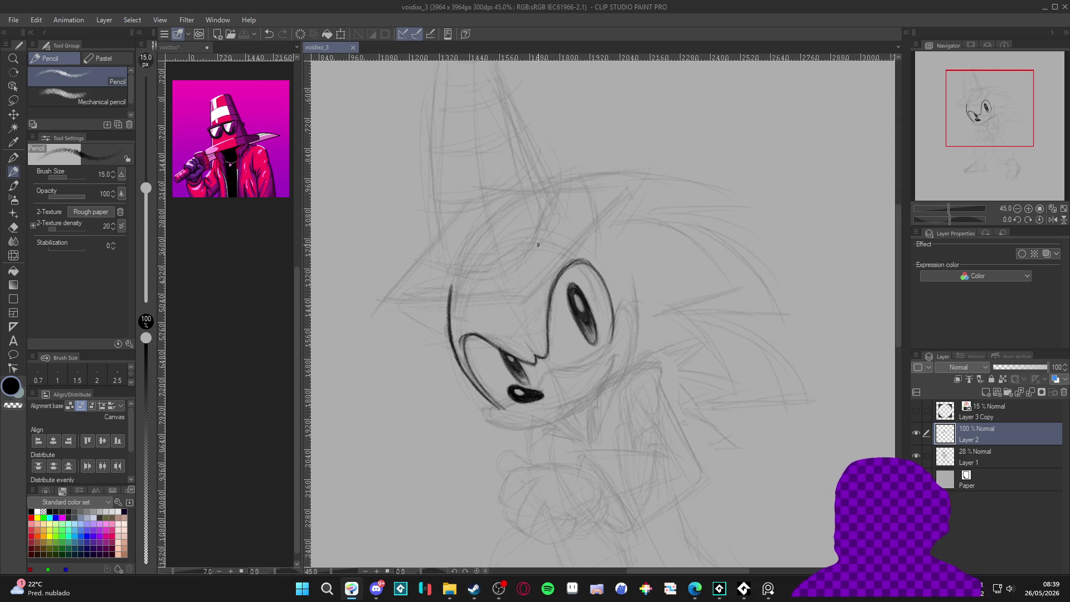
pyautogui.moveTo(519, 271); pyautogui.dragTo(549, 319)
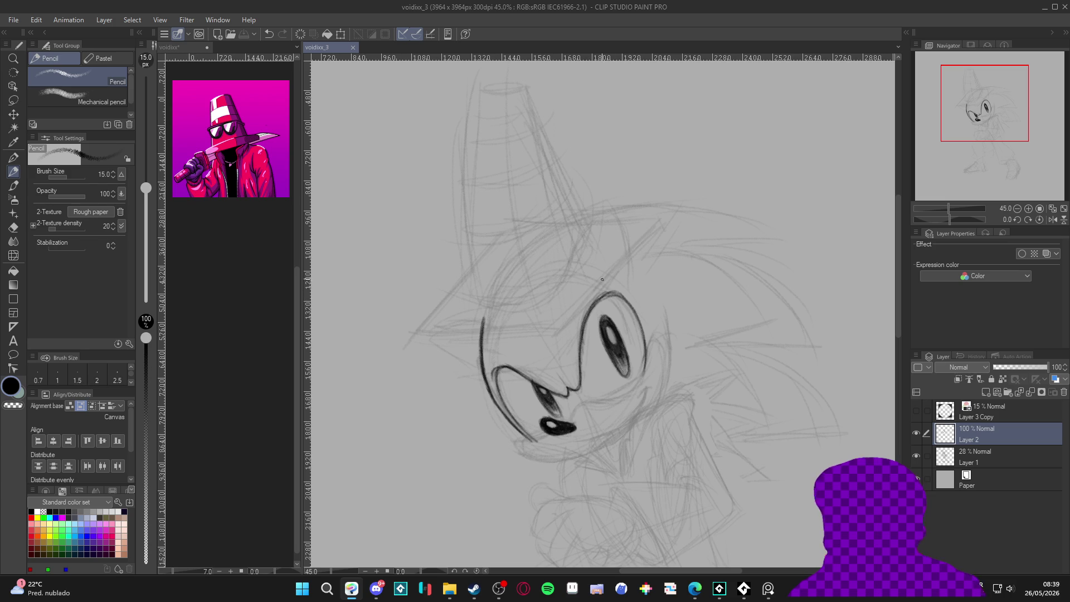
pyautogui.moveTo(628, 243); pyautogui.dragTo(545, 328)
pyautogui.moveTo(609, 258); pyautogui.dragTo(545, 333)
pyautogui.hotkey('ctrl', 'z')
pyautogui.hotkey('ctrl', 'z')
pyautogui.hotkey('ctrl', 'z')
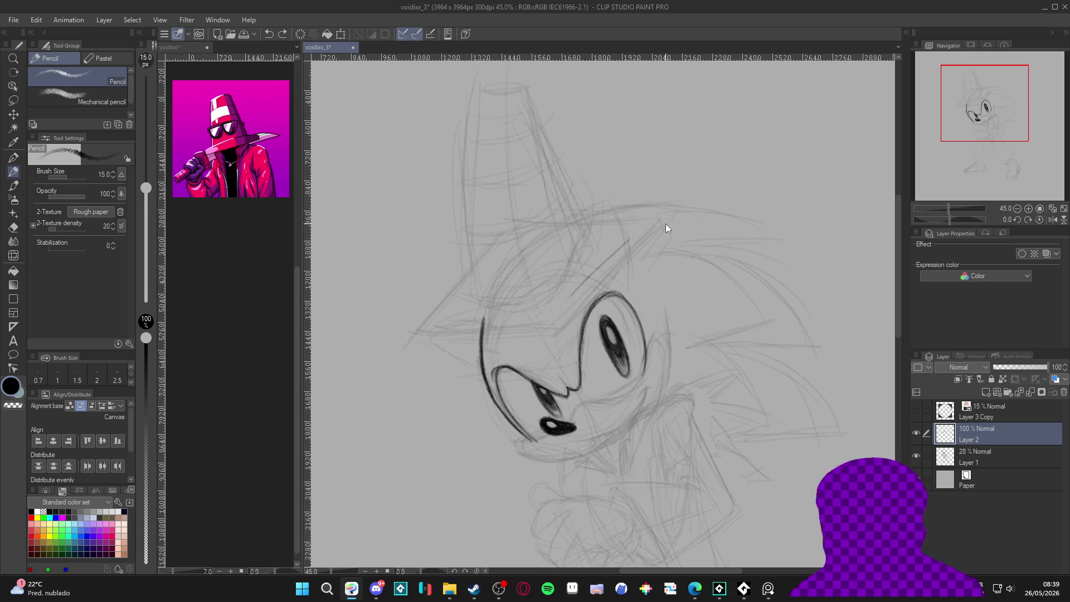
pyautogui.moveTo(635, 243); pyautogui.dragTo(554, 329)
pyautogui.moveTo(597, 279); pyautogui.dragTo(542, 342)
pyautogui.moveTo(582, 297)
pyautogui.mouseDown()
pyautogui.moveTo(545, 339)
pyautogui.moveTo(583, 293)
pyautogui.mouseUp()
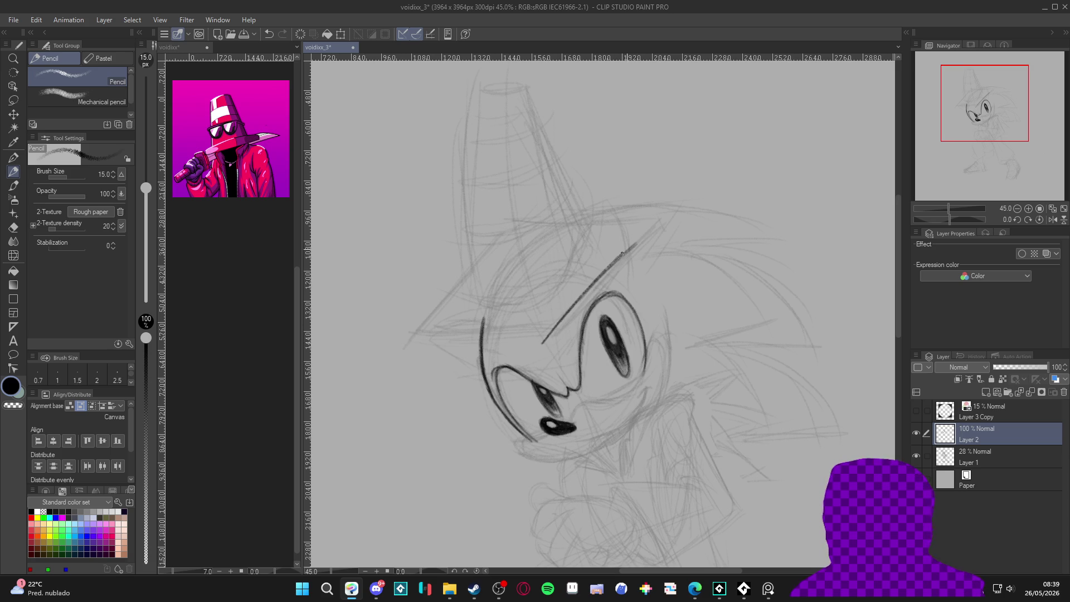
pyautogui.moveTo(622, 253)
pyautogui.mouseDown()
pyautogui.moveTo(543, 343)
pyautogui.moveTo(577, 303)
pyautogui.mouseUp()
pyautogui.hotkey('ctrl', 'z')
pyautogui.moveTo(631, 247); pyautogui.dragTo(541, 346)
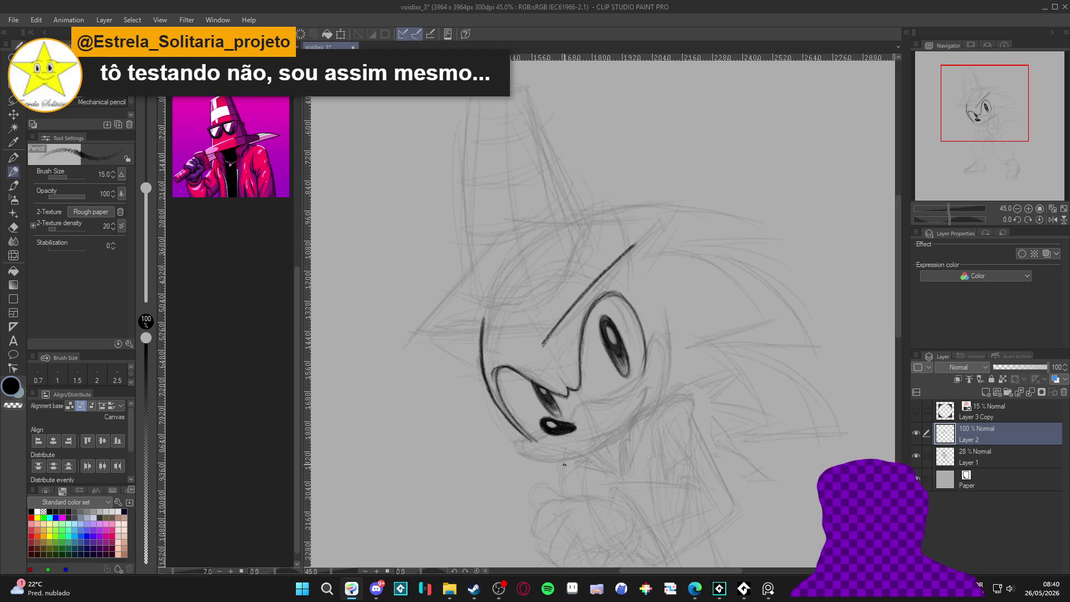
# Rotate the canvas, then undo the brim and diagonal strokes near the eye.
pyautogui.hotkey('shift', 'space')
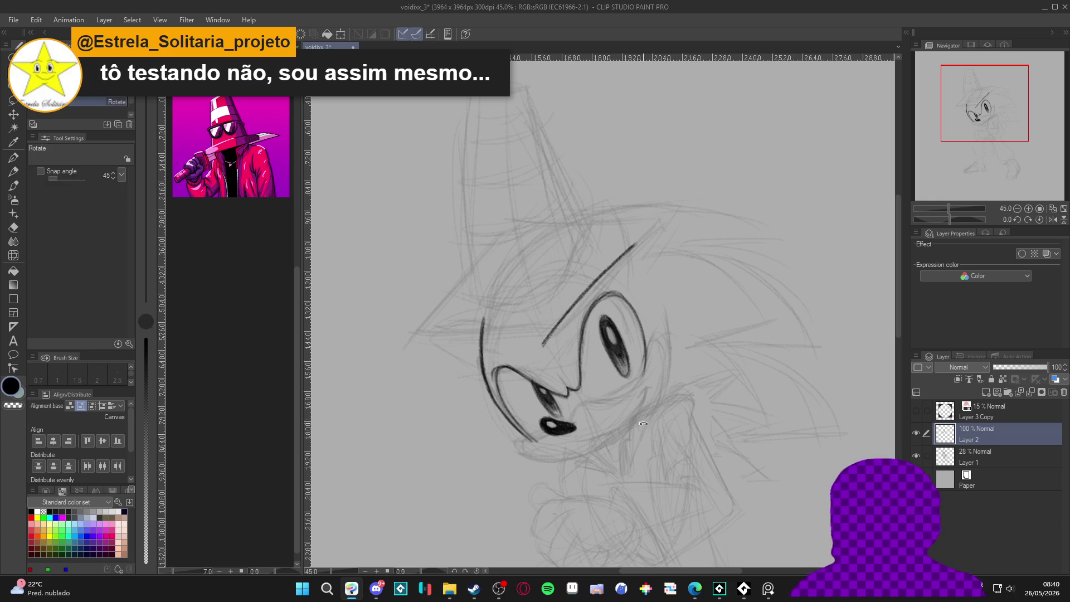
pyautogui.moveTo(643, 410)
pyautogui.mouseDown()
pyautogui.moveTo(691, 312)
pyautogui.moveTo(600, 234)
pyautogui.moveTo(526, 428)
pyautogui.moveTo(487, 430)
pyautogui.moveTo(481, 316)
pyautogui.moveTo(480, 405)
pyautogui.moveTo(493, 452)
pyautogui.mouseUp()
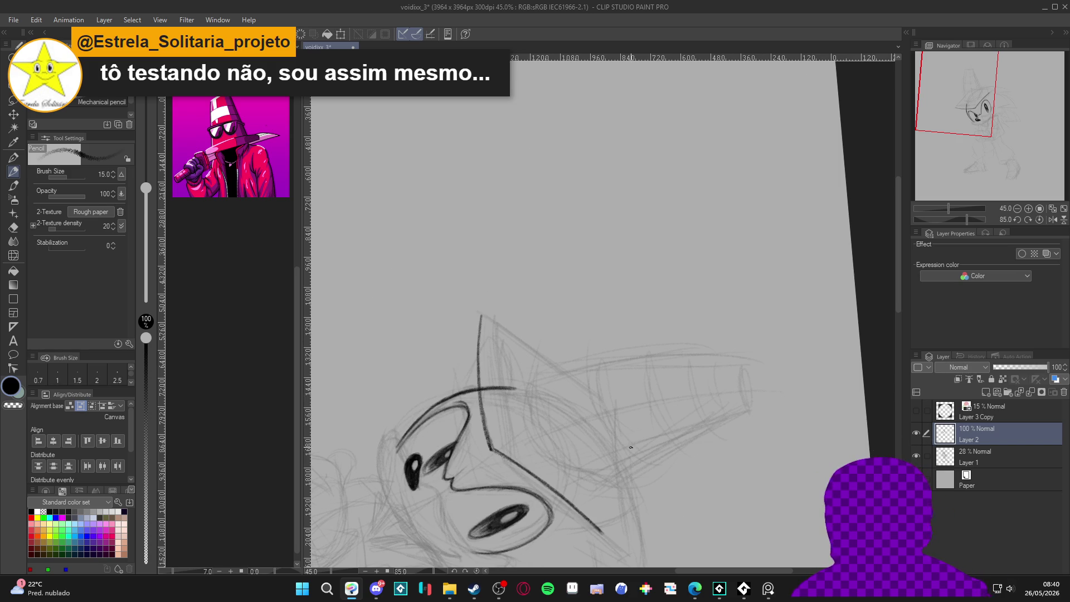
pyautogui.press('r')
pyautogui.moveTo(728, 467); pyautogui.dragTo(769, 423)
pyautogui.press('p')
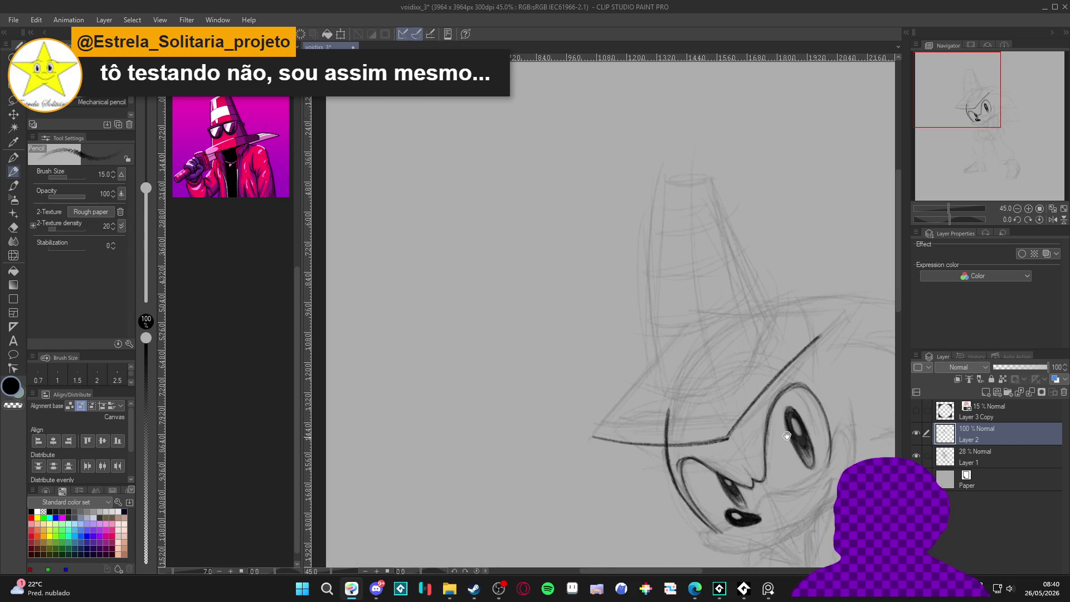
pyautogui.hotkey('ctrl', 'z')
pyautogui.hotkey('ctrl', 'z')
pyautogui.hotkey('ctrl', 'z')
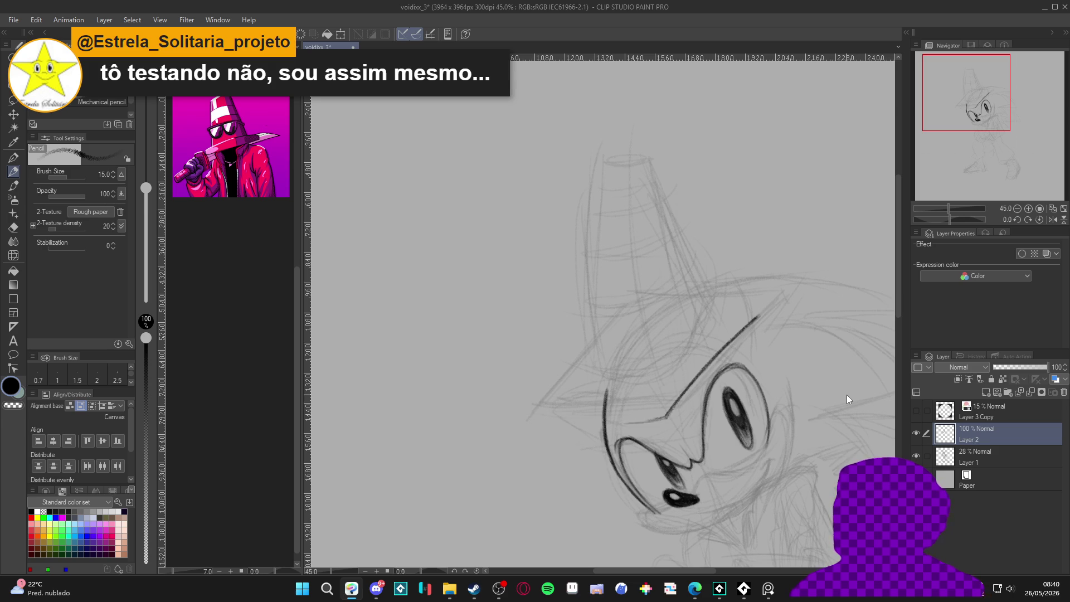
pyautogui.hotkey('ctrl', 'z')
pyautogui.hotkey('ctrl', 'z')
pyautogui.hotkey('ctrl', 'z')
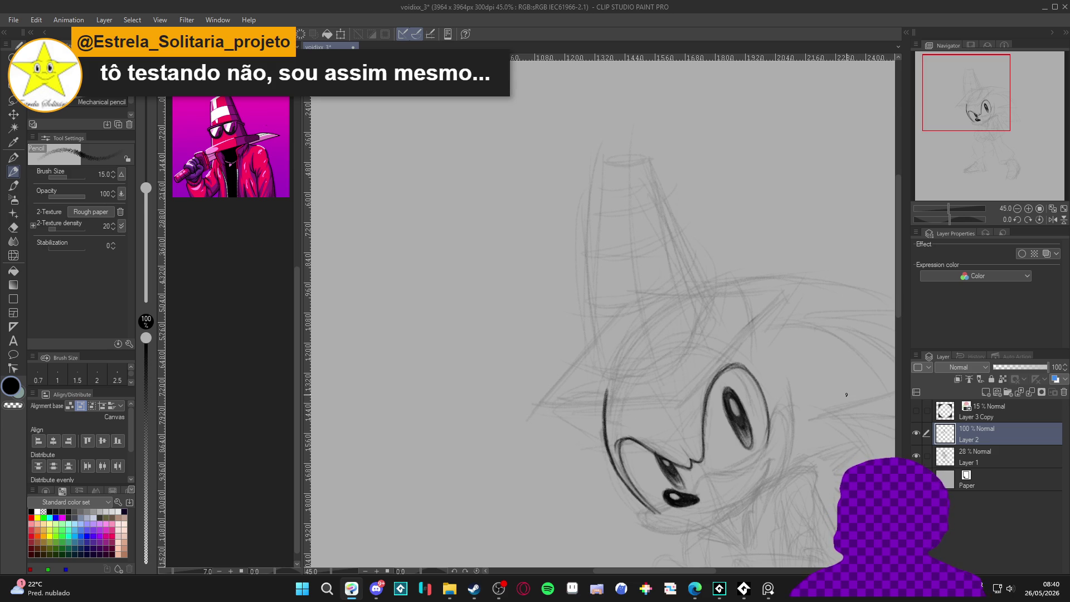
# Add a new Layer 3 above Layer 2 and tilt the canvas for the brim.
pyautogui.hotkey('ctrl', 'shift', 'n')
pyautogui.press('r')
pyautogui.moveTo(847, 395)
pyautogui.mouseDown()
pyautogui.moveTo(768, 508)
pyautogui.moveTo(515, 552)
pyautogui.moveTo(393, 390)
pyautogui.mouseUp()
pyautogui.press('p')
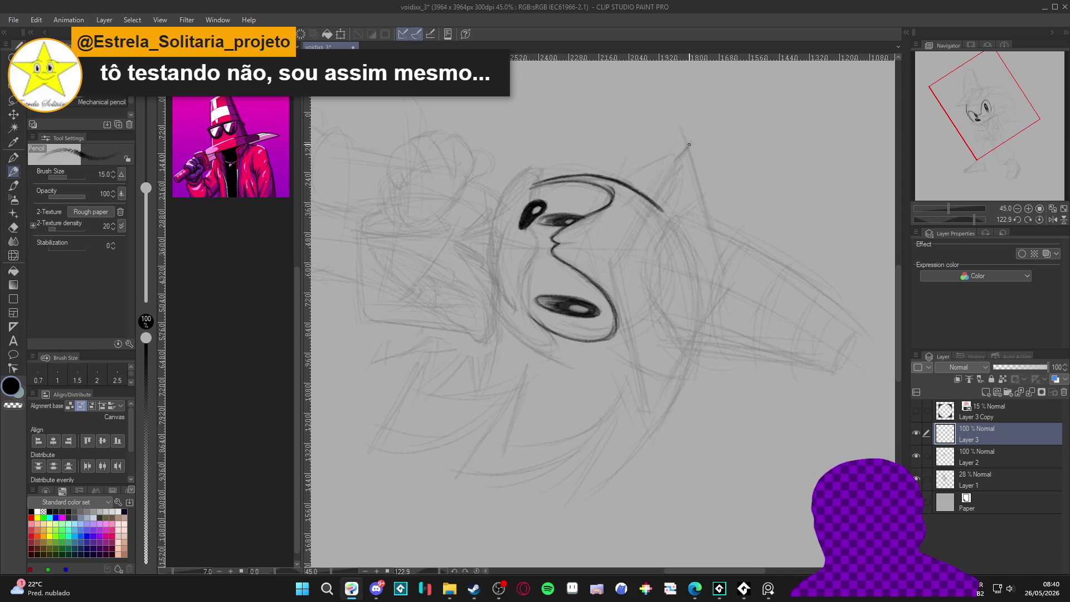
# Ink and darken the V-shaped brim line across the hedgehog's forehead on Layer 3.
pyautogui.moveTo(691, 143); pyautogui.dragTo(612, 255)
pyautogui.moveTo(640, 210); pyautogui.dragTo(614, 252)
pyautogui.moveTo(664, 175); pyautogui.dragTo(636, 212)
pyautogui.moveTo(691, 143)
pyautogui.mouseDown()
pyautogui.moveTo(616, 255)
pyautogui.moveTo(639, 354)
pyautogui.mouseUp()
pyautogui.moveTo(624, 297); pyautogui.dragTo(648, 409)
pyautogui.moveTo(613, 256); pyautogui.dragTo(635, 337)
pyautogui.moveTo(621, 292); pyautogui.dragTo(636, 348)
pyautogui.moveTo(628, 316); pyautogui.dragTo(643, 397)
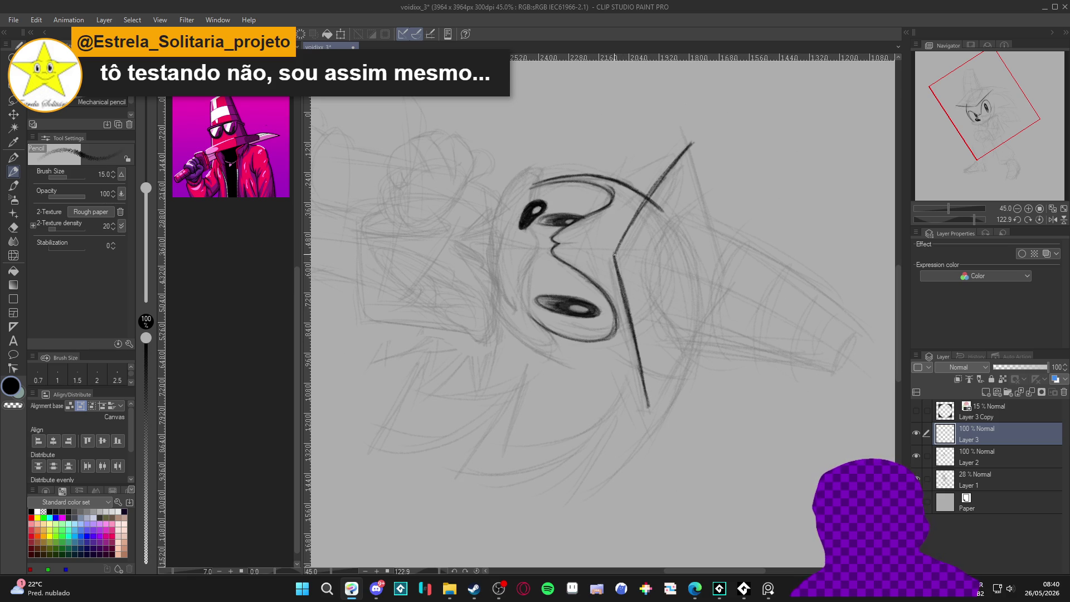
pyautogui.moveTo(670, 164); pyautogui.dragTo(692, 143)
pyautogui.moveTo(676, 437); pyautogui.dragTo(736, 186)
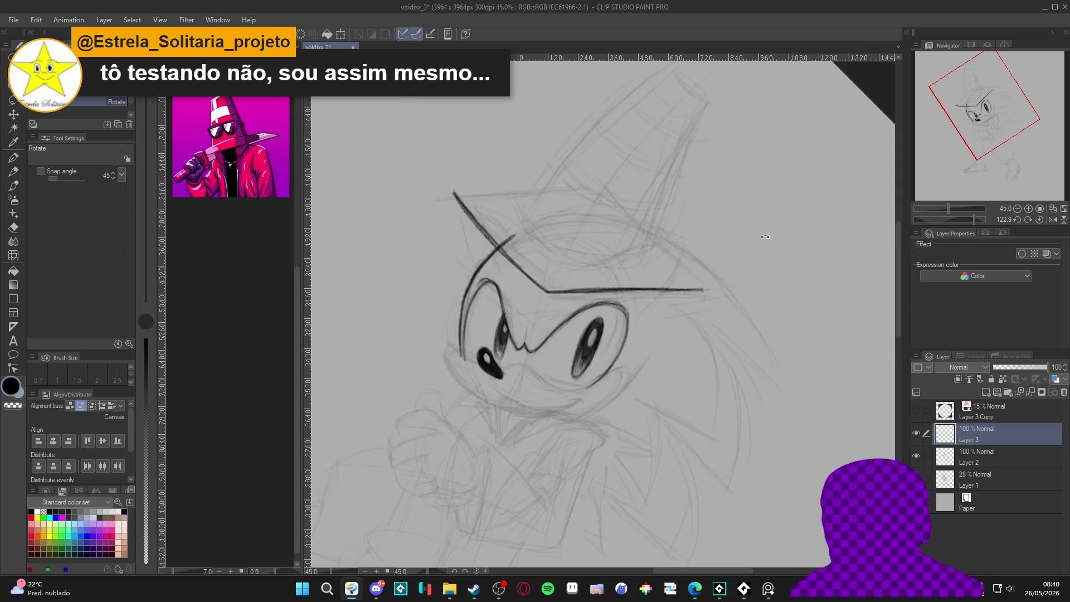
pyautogui.doubleClick(735, 186)
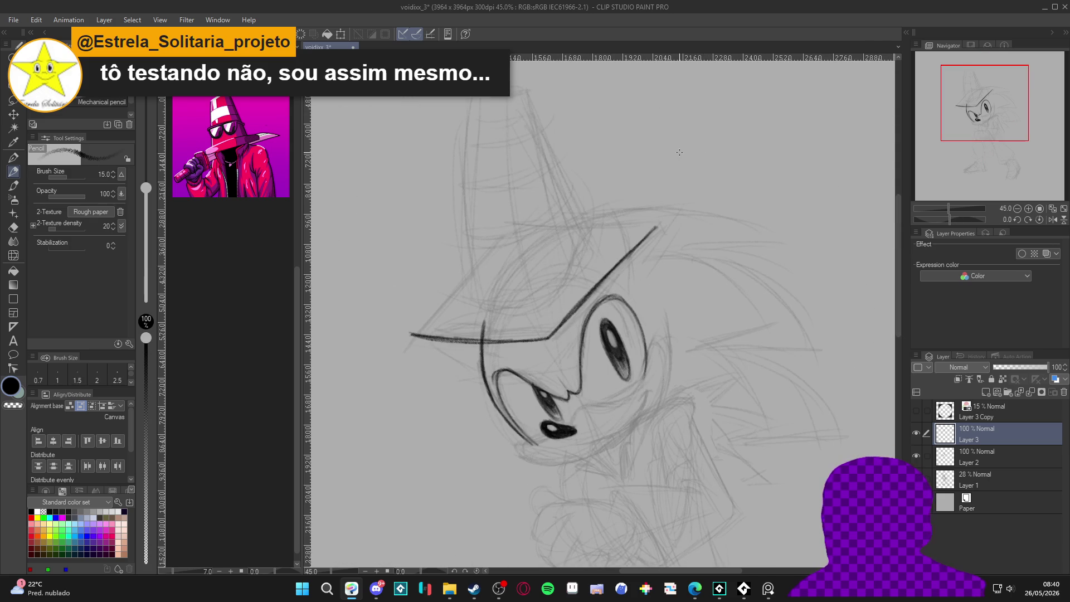
# Double the brim by copying its linework, offsetting the copy down, and merging it into Layer 3.
pyautogui.press('k')
pyautogui.moveTo(580, 379); pyautogui.dragTo(583, 391)
pyautogui.hotkey('ctrl', 'z')
pyautogui.hotkey('ctrl', 'c')
pyautogui.hotkey('ctrl', 'v')
pyautogui.moveTo(580, 379); pyautogui.dragTo(580, 388)
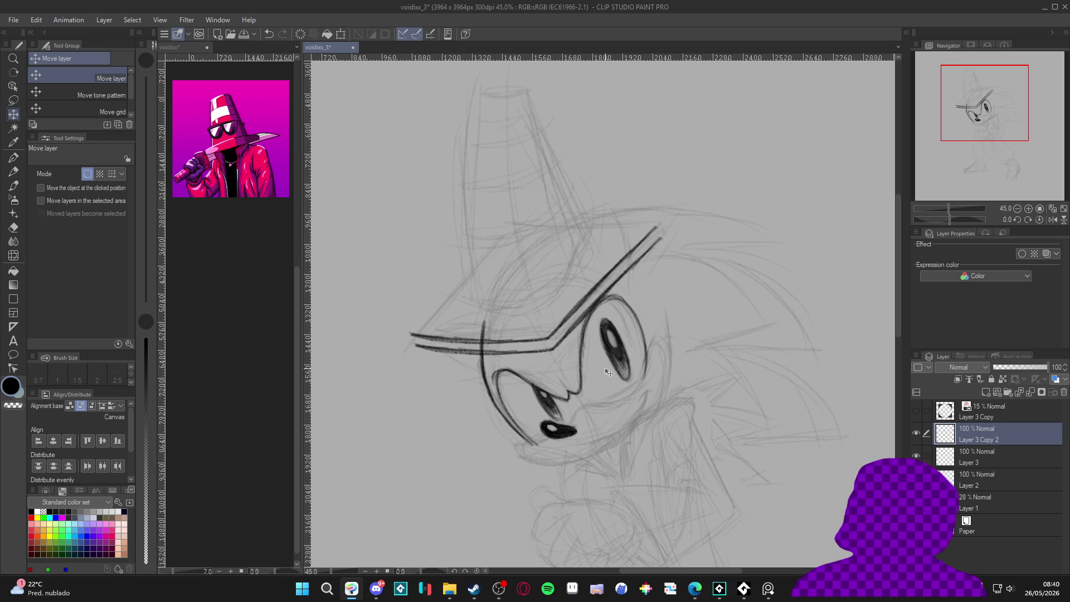
pyautogui.hotkey('ctrl', 'e')
# Tidy the brim's tip, undoing a stray straight line and returning the view upright.
pyautogui.press('p')
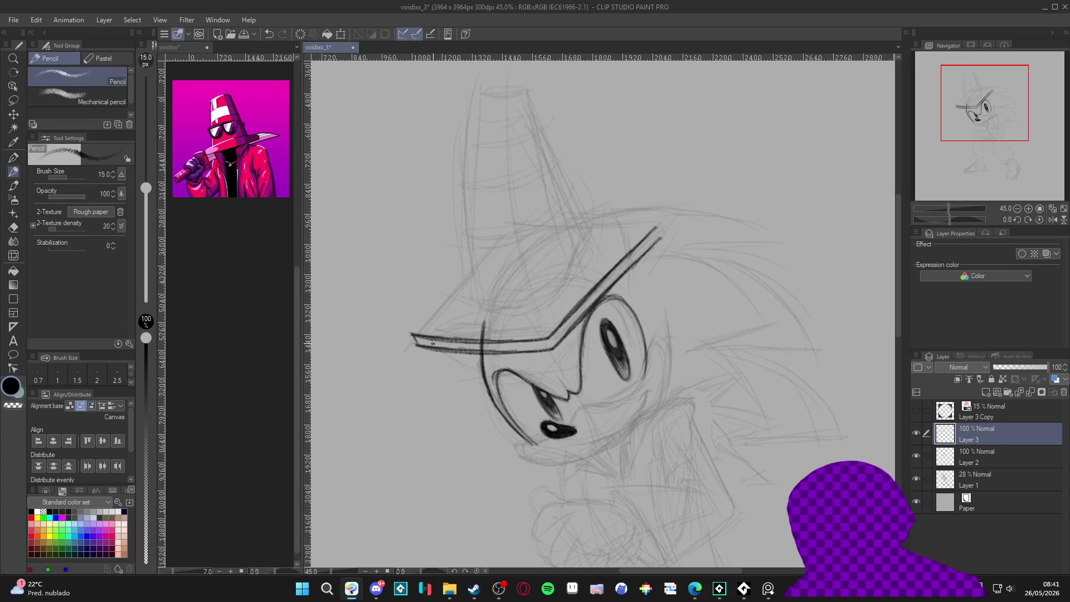
pyautogui.hotkey('ctrl', 'z')
pyautogui.hotkey('ctrl', 'y')
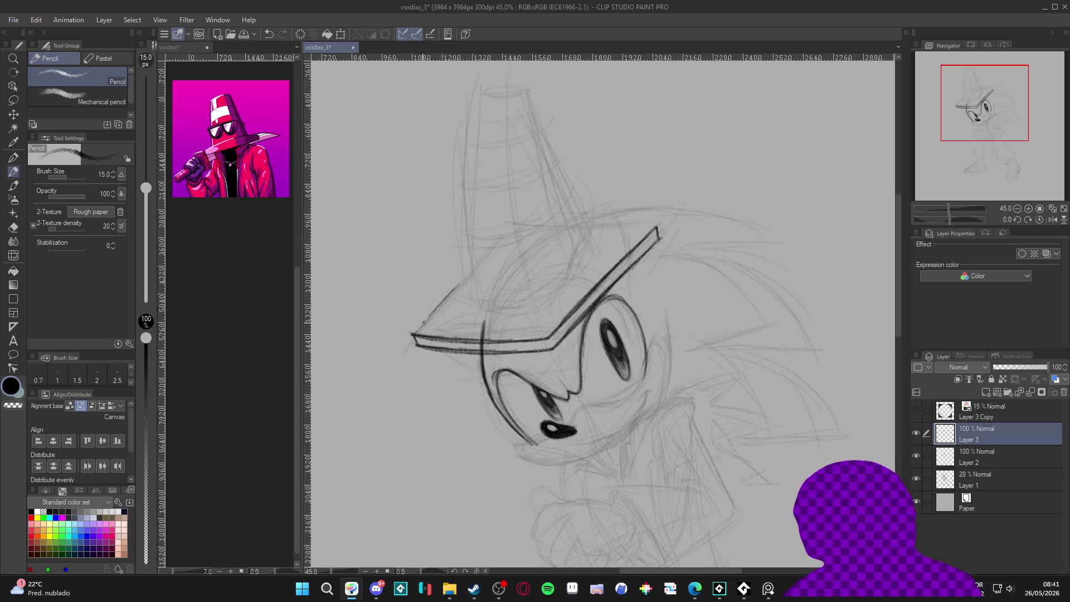
pyautogui.hotkey('ctrl', 'z')
pyautogui.moveTo(766, 397); pyautogui.dragTo(744, 462)
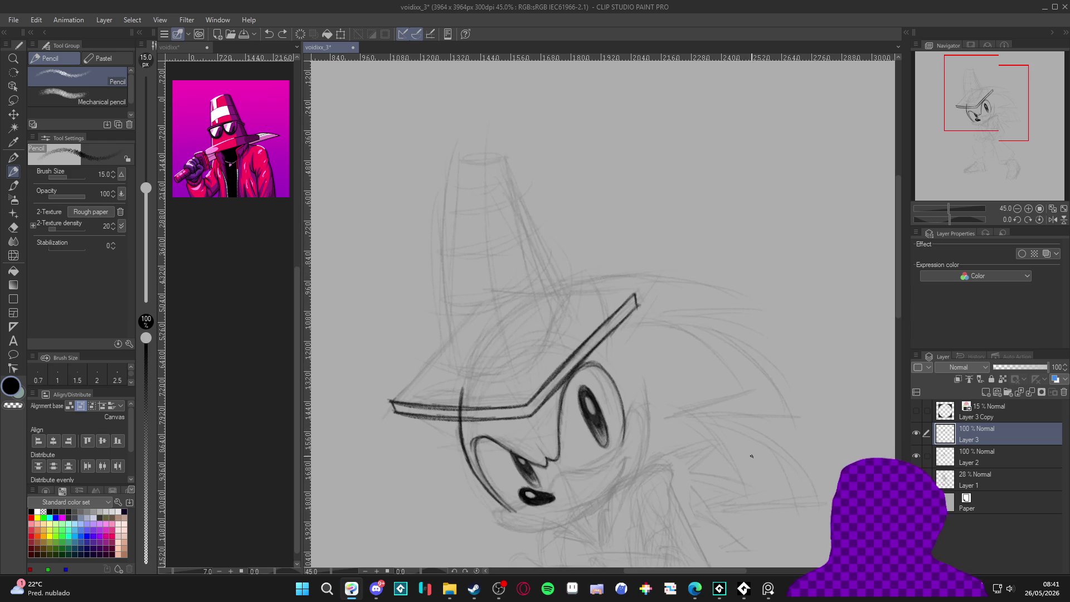
pyautogui.moveTo(417, 371); pyautogui.dragTo(740, 474)
pyautogui.hotkey('ctrl', 'z')
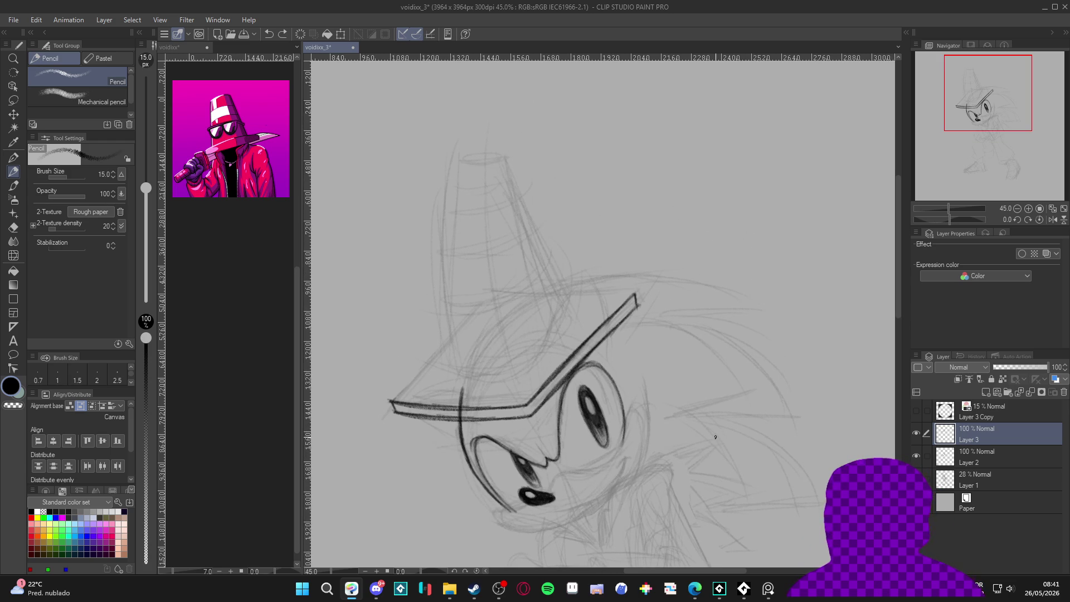
pyautogui.press('r')
pyautogui.moveTo(712, 437)
pyautogui.mouseDown()
pyautogui.moveTo(699, 468)
pyautogui.moveTo(708, 492)
pyautogui.mouseUp()
pyautogui.hotkey('ctrl', '@')
pyautogui.press('p')
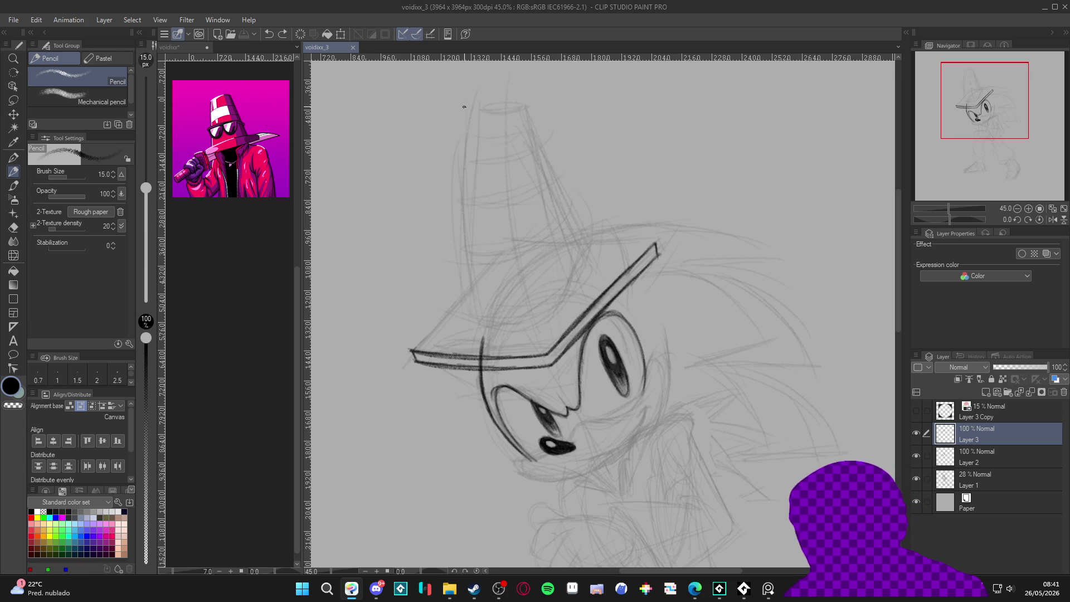
# Ink the cone's left and right sides and its curved base.
pyautogui.moveTo(478, 109); pyautogui.dragTo(466, 298)
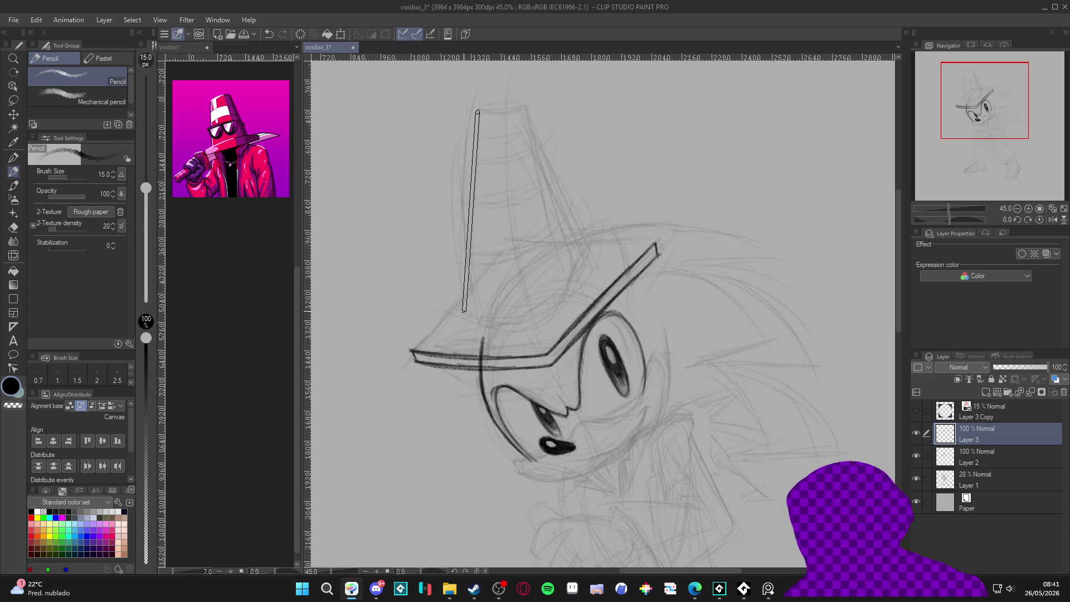
pyautogui.moveTo(524, 108); pyautogui.dragTo(589, 264)
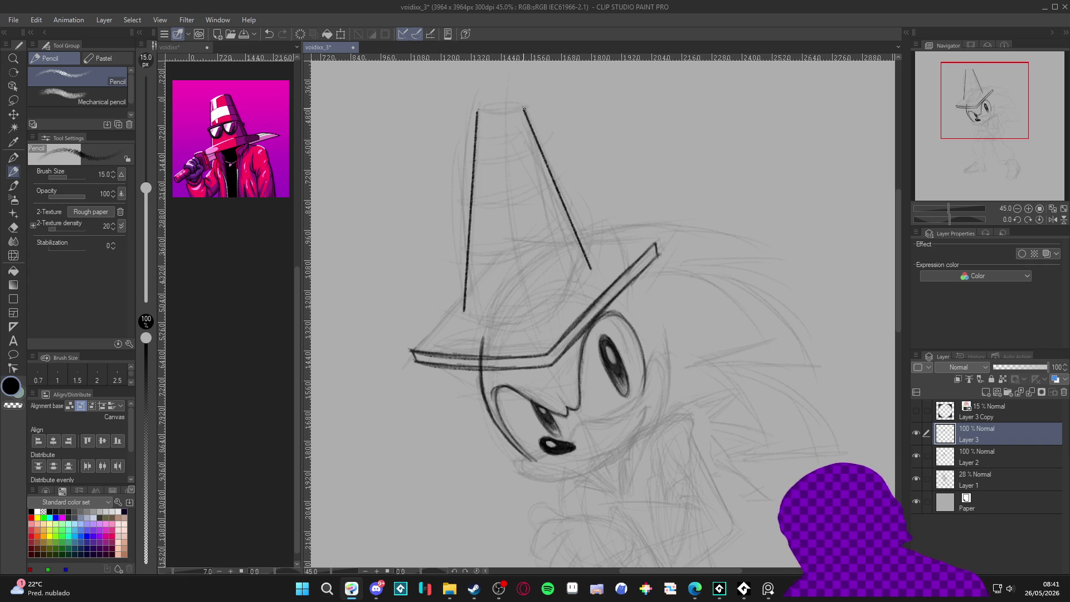
pyautogui.moveTo(663, 296)
pyautogui.mouseDown()
pyautogui.moveTo(658, 334)
pyautogui.moveTo(624, 234)
pyautogui.moveTo(707, 182)
pyautogui.moveTo(648, 243)
pyautogui.moveTo(640, 303)
pyautogui.moveTo(653, 230)
pyautogui.moveTo(693, 207)
pyautogui.mouseUp()
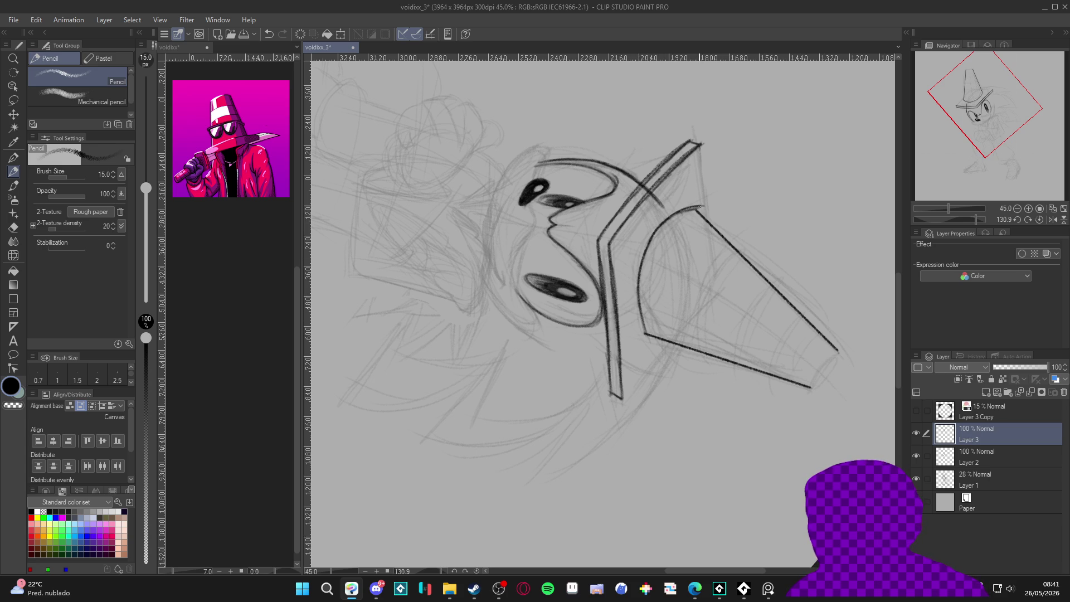
pyautogui.moveTo(647, 244); pyautogui.dragTo(642, 319)
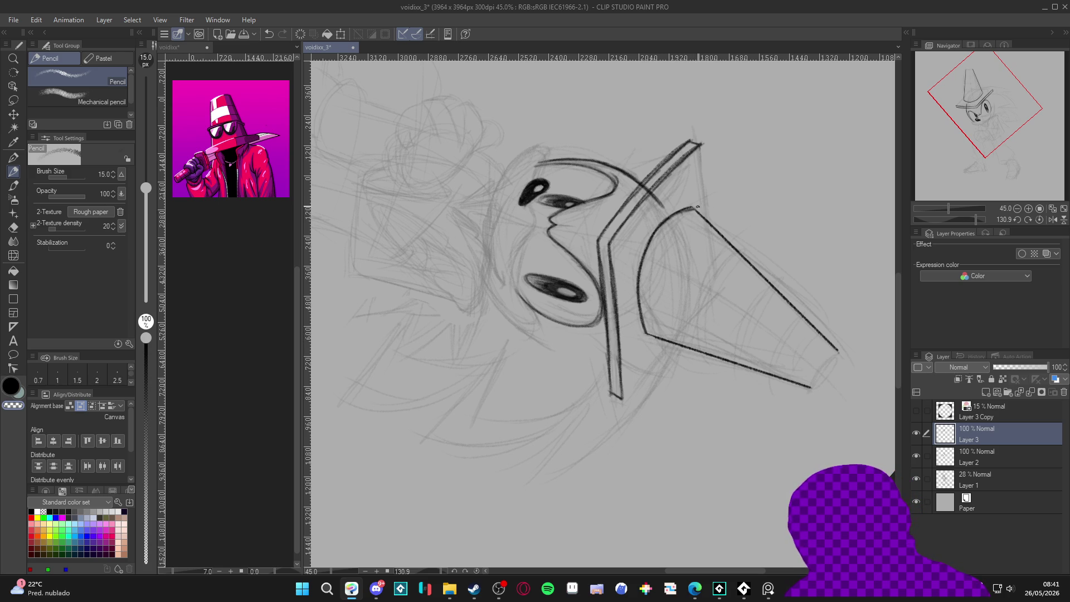
pyautogui.press('r')
pyautogui.moveTo(697, 209)
pyautogui.mouseDown()
pyautogui.moveTo(773, 212)
pyautogui.moveTo(566, 507)
pyautogui.mouseUp()
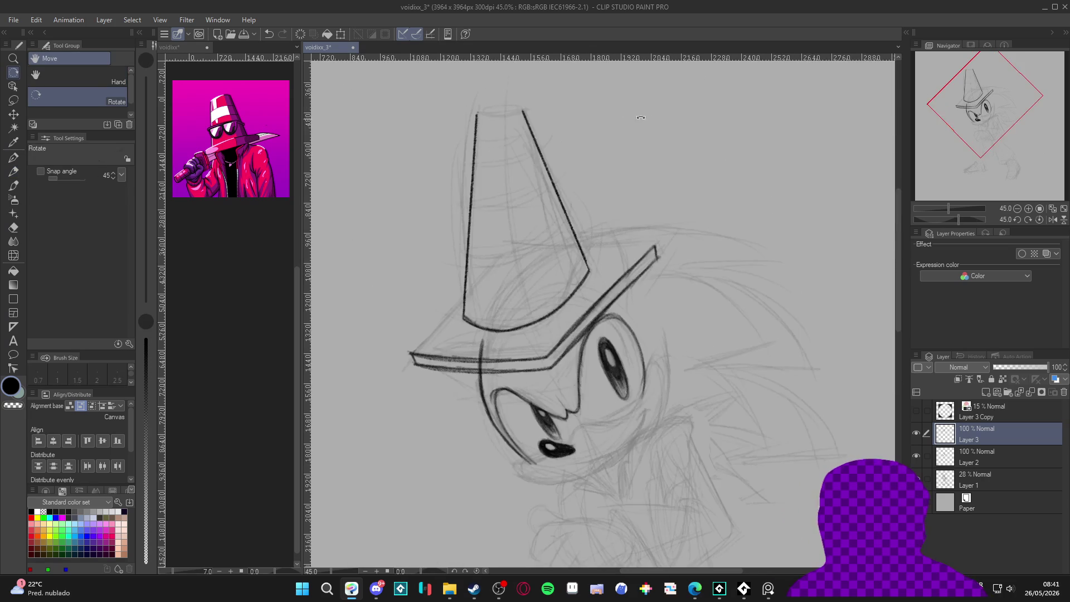
pyautogui.press('p')
pyautogui.moveTo(646, 388)
pyautogui.mouseDown()
pyautogui.moveTo(697, 489)
pyautogui.moveTo(775, 383)
pyautogui.moveTo(791, 404)
pyautogui.mouseUp()
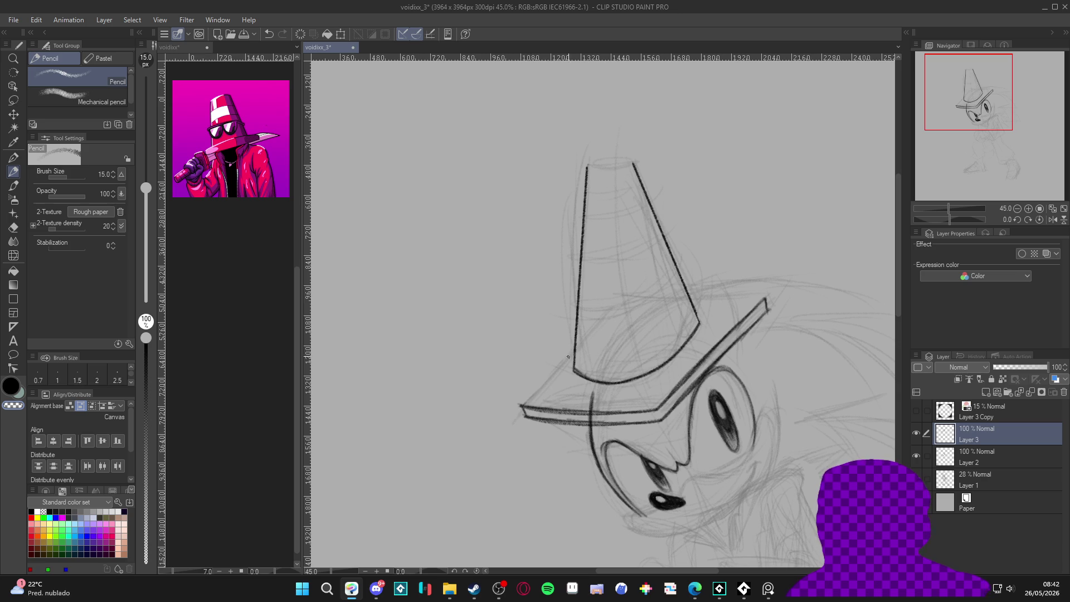
# Add strokes along the brim's left side and beside the cone's lower edge.
pyautogui.moveTo(525, 404); pyautogui.dragTo(600, 328)
pyautogui.moveTo(544, 386); pyautogui.dragTo(614, 315)
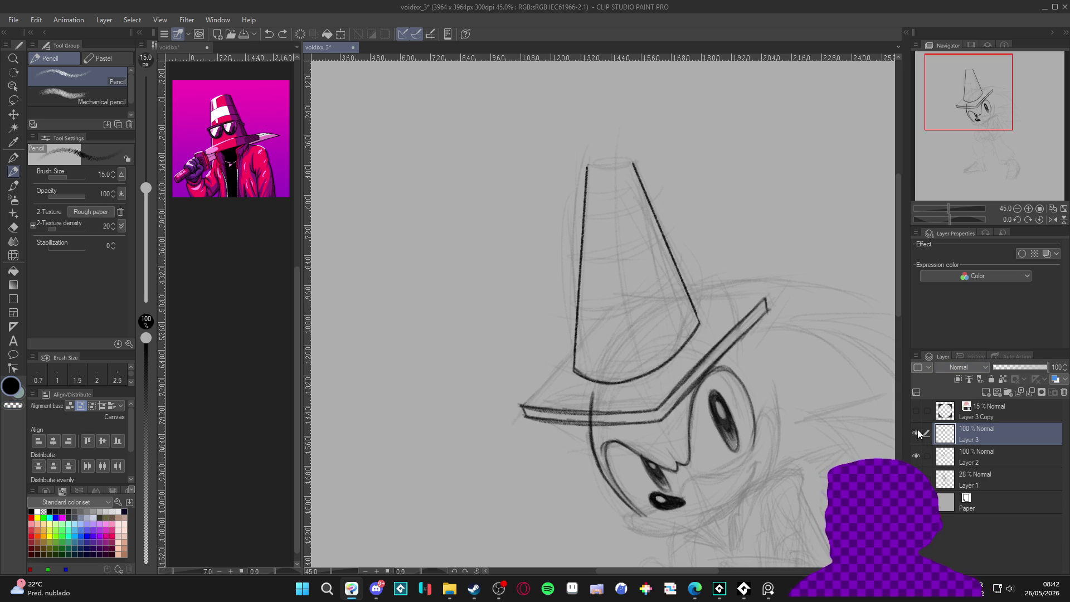
pyautogui.moveTo(543, 384)
pyautogui.mouseDown()
pyautogui.moveTo(554, 372)
pyautogui.moveTo(524, 404)
pyautogui.moveTo(570, 357)
pyautogui.mouseUp()
pyautogui.moveTo(833, 337); pyautogui.dragTo(567, 352)
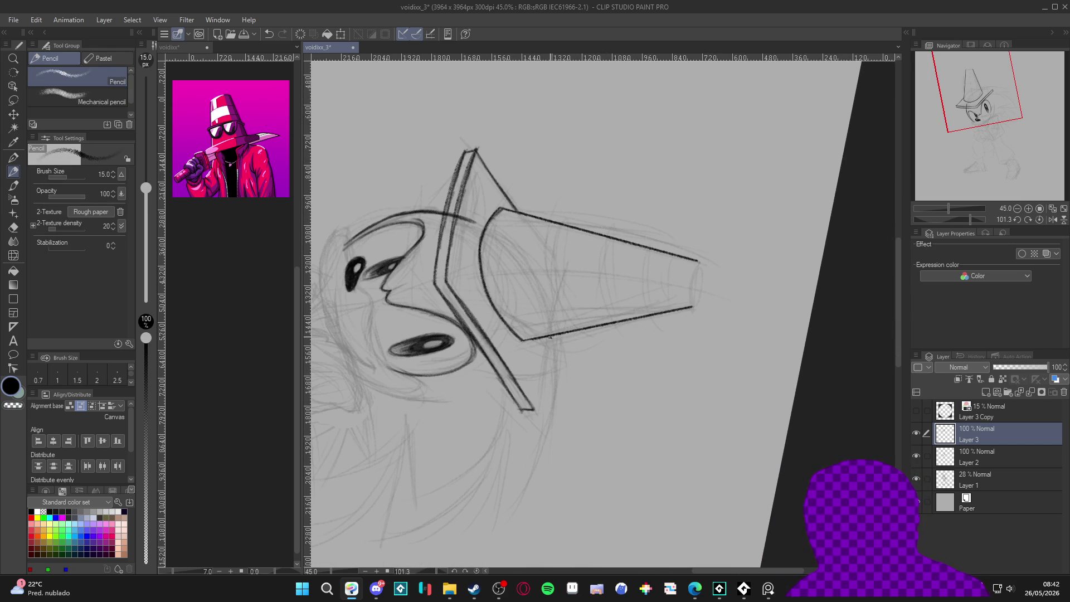
pyautogui.moveTo(543, 359); pyautogui.dragTo(534, 408)
pyautogui.moveTo(548, 338); pyautogui.dragTo(531, 415)
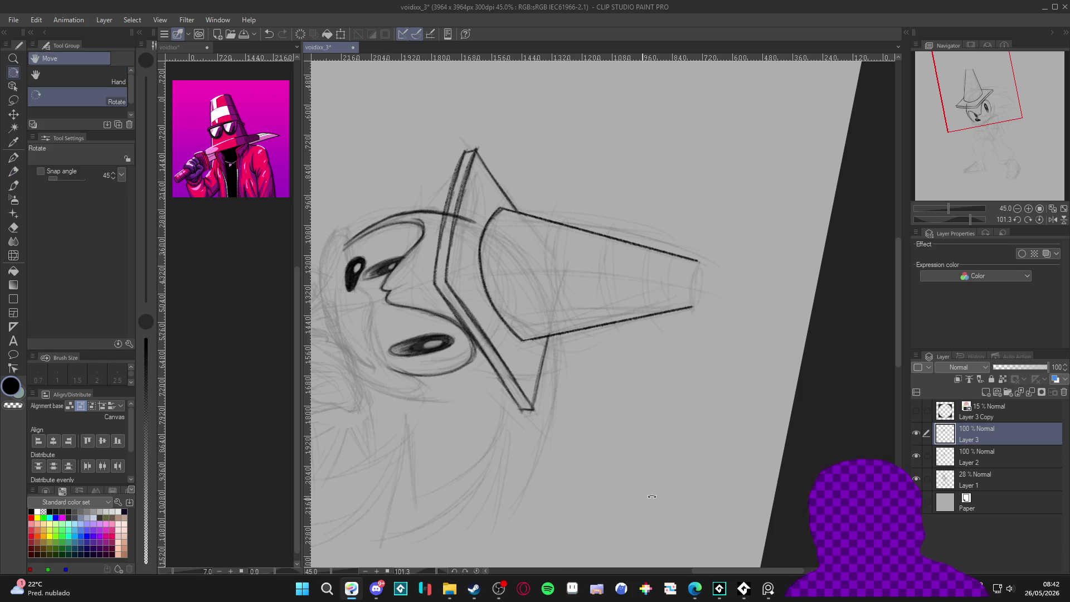
# Reframe the hat in an upright view and save the drawing.
pyautogui.hotkey('ctrl', 'shift', 'r')
pyautogui.moveTo(708, 487); pyautogui.dragTo(740, 403)
pyautogui.moveTo(707, 479); pyautogui.dragTo(706, 422)
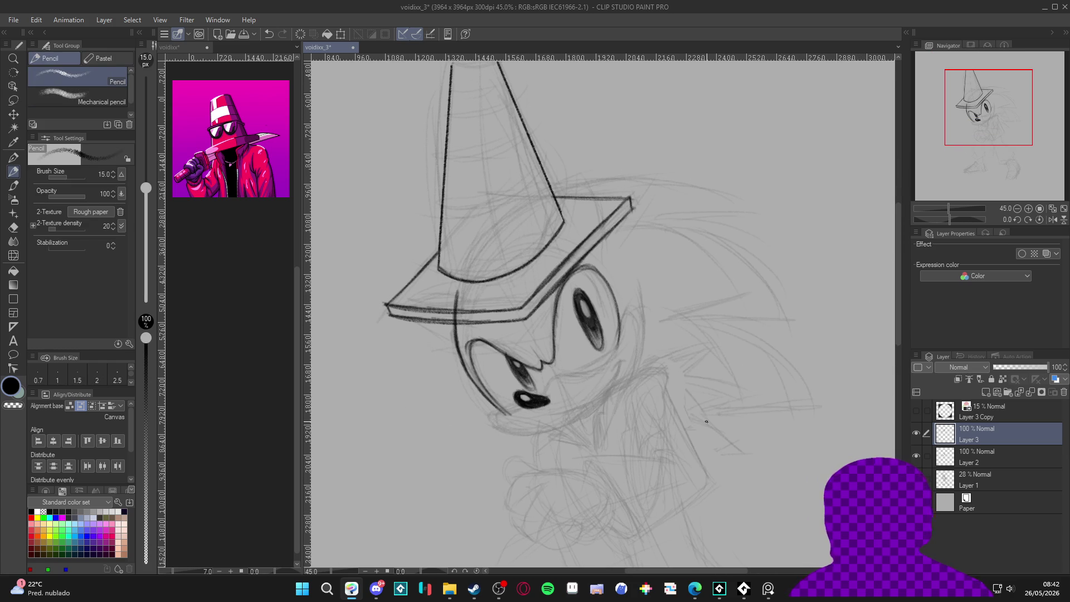
pyautogui.scroll(-2, 706, 421)
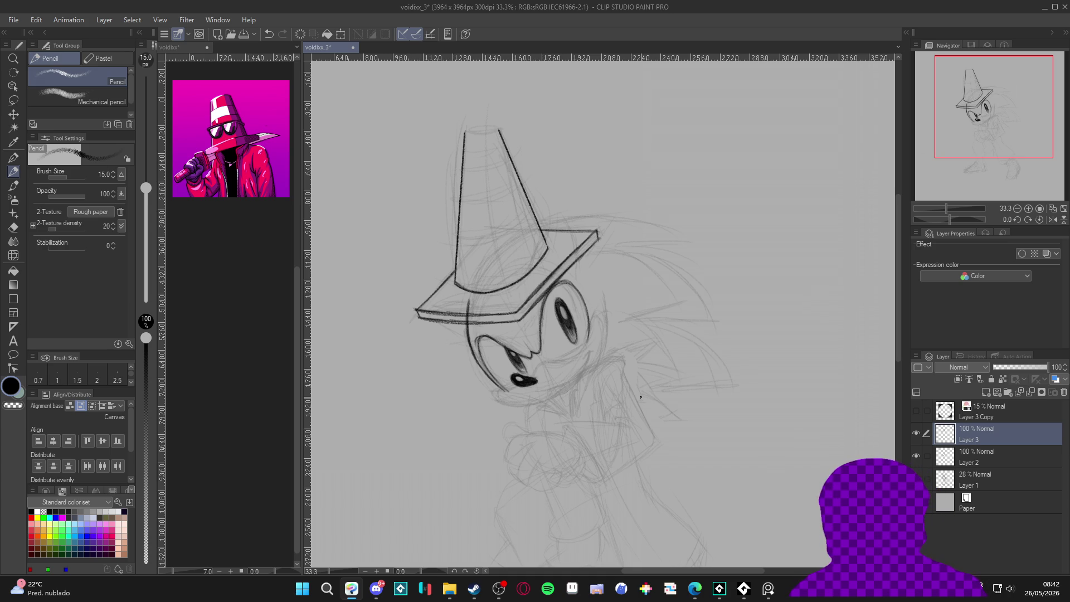
pyautogui.moveTo(671, 401); pyautogui.dragTo(610, 417)
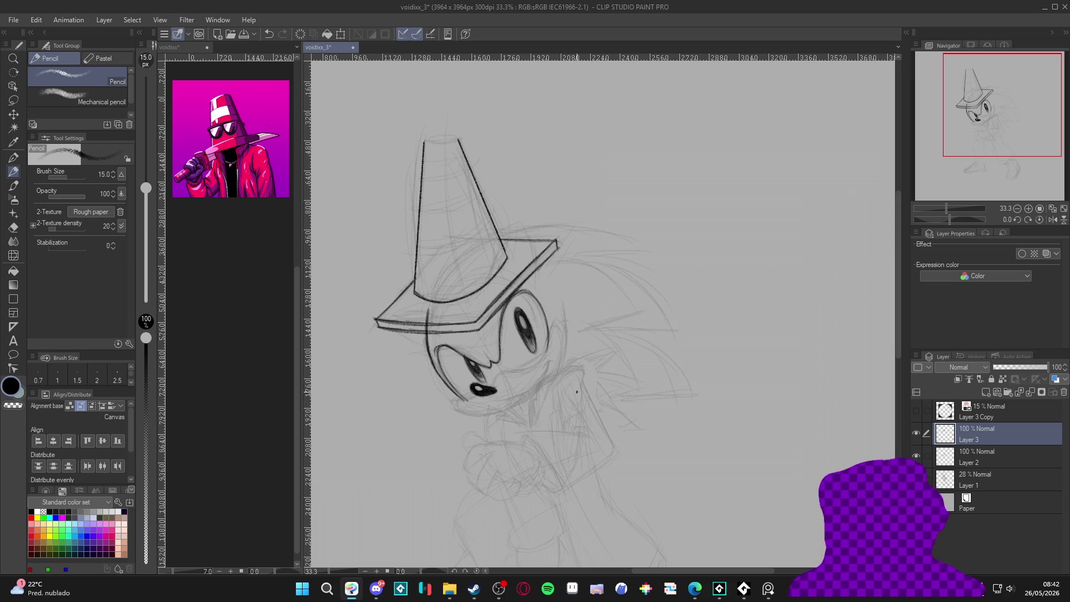
pyautogui.scroll(3, 535, 341)
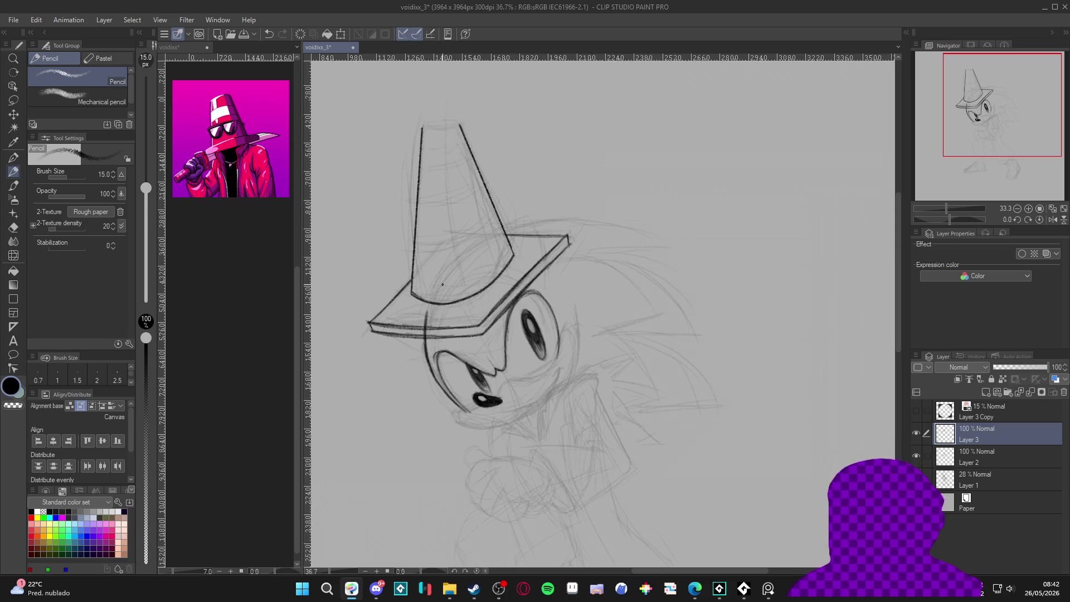
pyautogui.hotkey('ctrl', 's')
pyautogui.scroll(2, 521, 230)
# Draw the small oval opening at the cone's tip and retrace its edge.
pyautogui.moveTo(522, 230)
pyautogui.mouseDown()
pyautogui.moveTo(501, 262)
pyautogui.moveTo(405, 336)
pyautogui.moveTo(445, 435)
pyautogui.mouseUp()
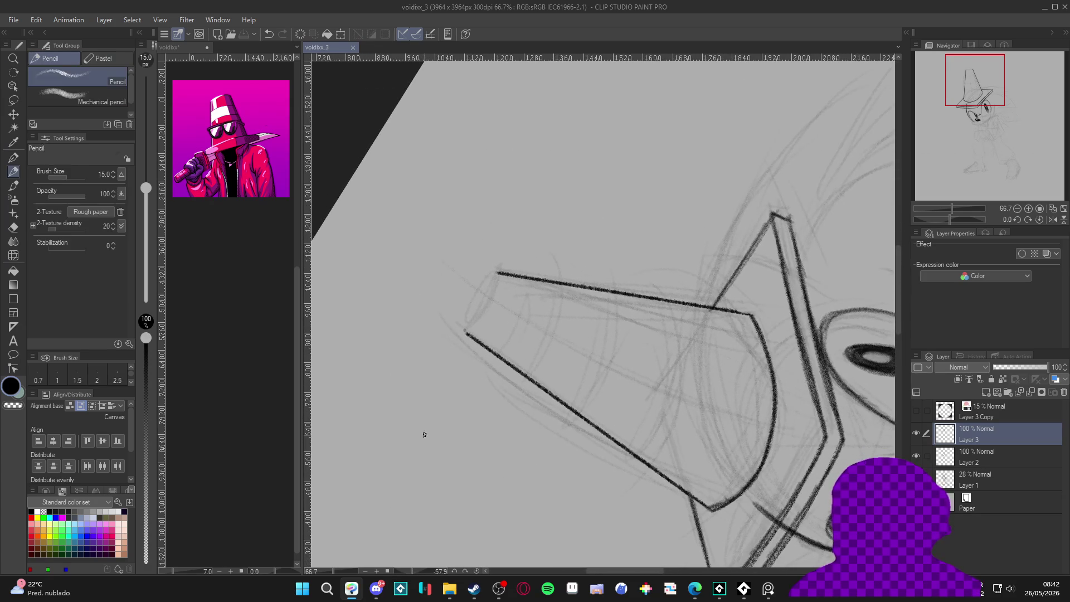
pyautogui.moveTo(499, 273)
pyautogui.mouseDown()
pyautogui.moveTo(471, 302)
pyautogui.moveTo(463, 335)
pyautogui.moveTo(467, 308)
pyautogui.moveTo(498, 272)
pyautogui.mouseUp()
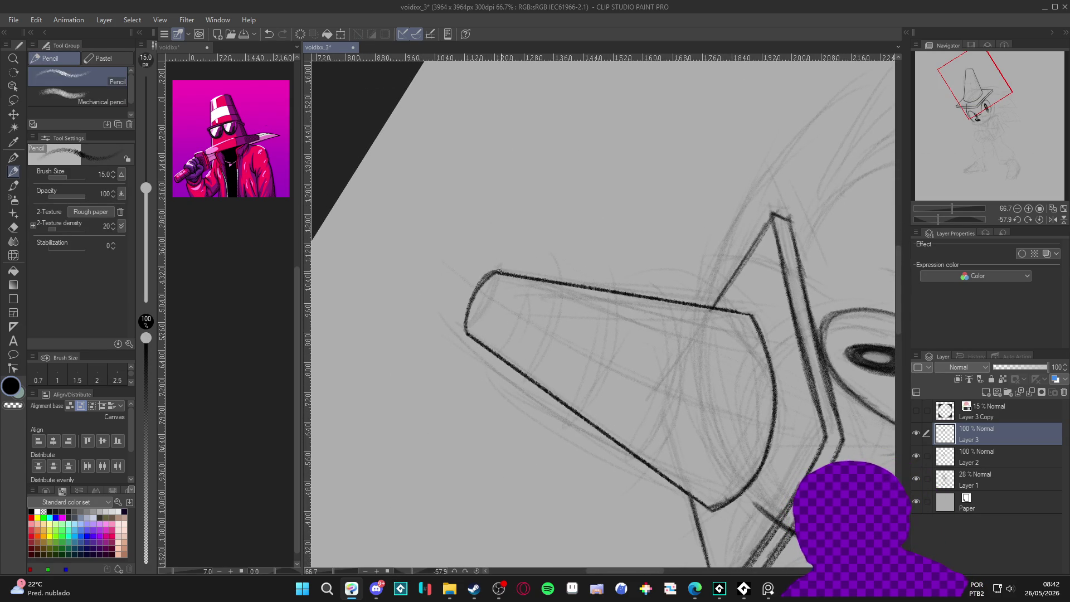
pyautogui.hotkey('ctrl', 'z')
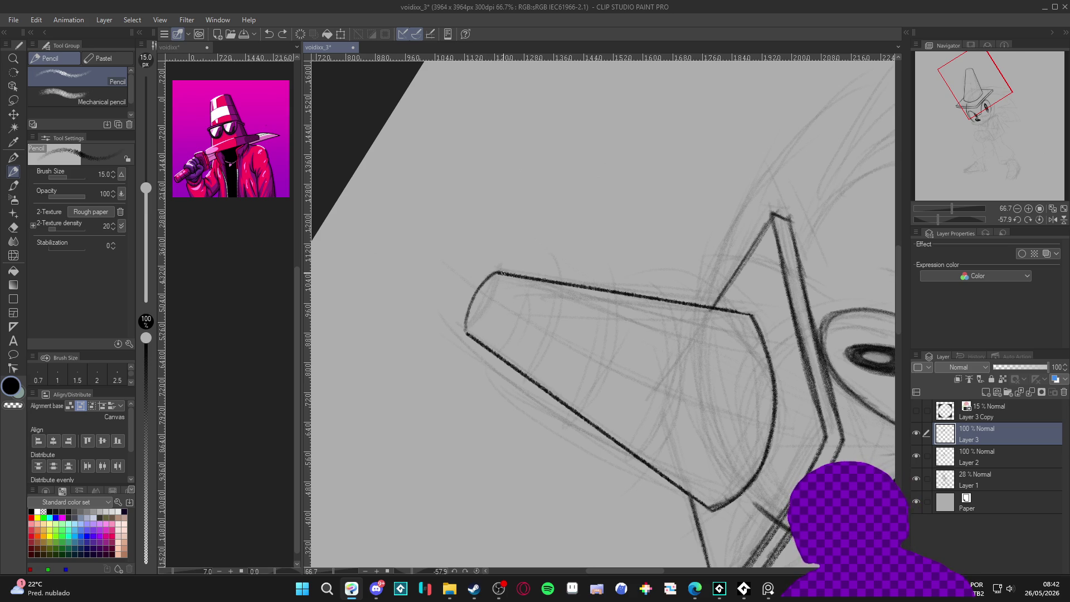
pyautogui.moveTo(496, 272)
pyautogui.mouseDown()
pyautogui.moveTo(477, 290)
pyautogui.moveTo(466, 333)
pyautogui.mouseUp()
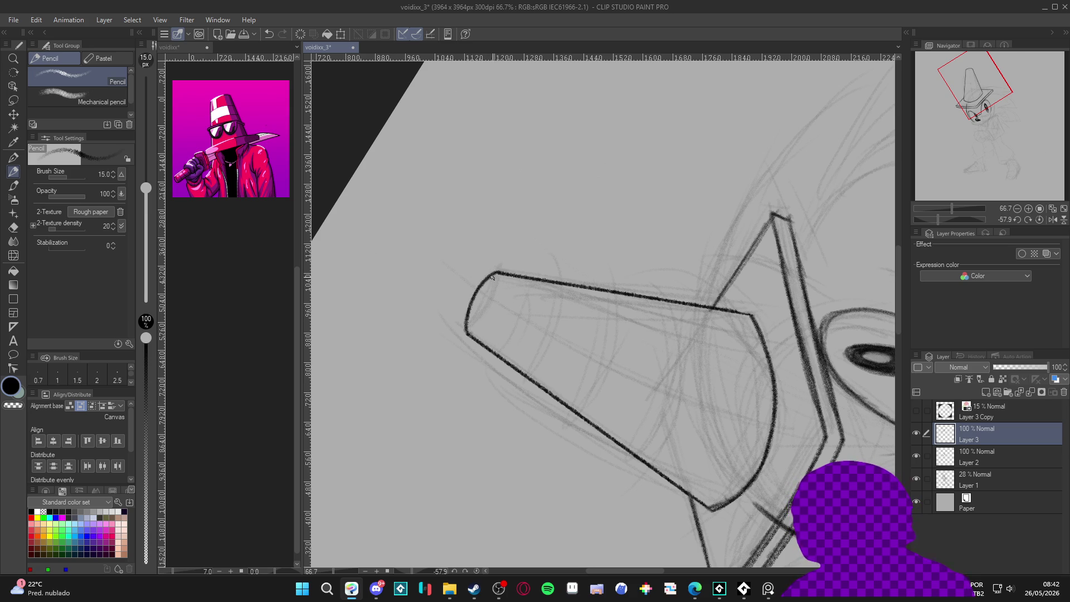
pyautogui.moveTo(495, 275)
pyautogui.mouseDown()
pyautogui.moveTo(469, 326)
pyautogui.moveTo(493, 295)
pyautogui.moveTo(481, 290)
pyautogui.moveTo(478, 325)
pyautogui.mouseUp()
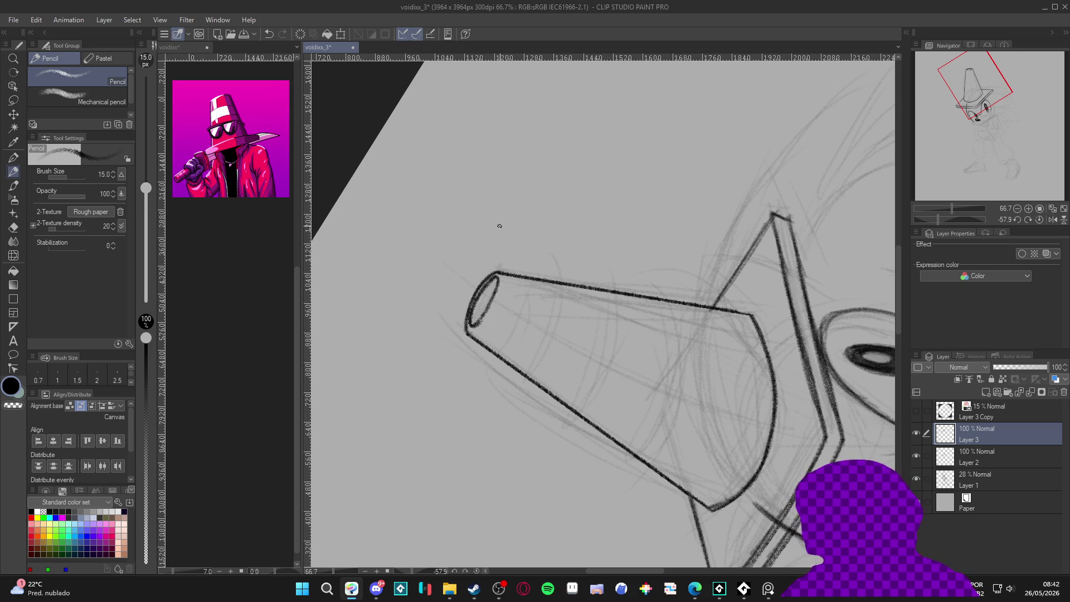
pyautogui.hotkey('ctrl', 'z')
pyautogui.moveTo(496, 280)
pyautogui.mouseDown()
pyautogui.moveTo(478, 297)
pyautogui.moveTo(472, 331)
pyautogui.moveTo(500, 280)
pyautogui.moveTo(473, 306)
pyautogui.moveTo(479, 324)
pyautogui.mouseUp()
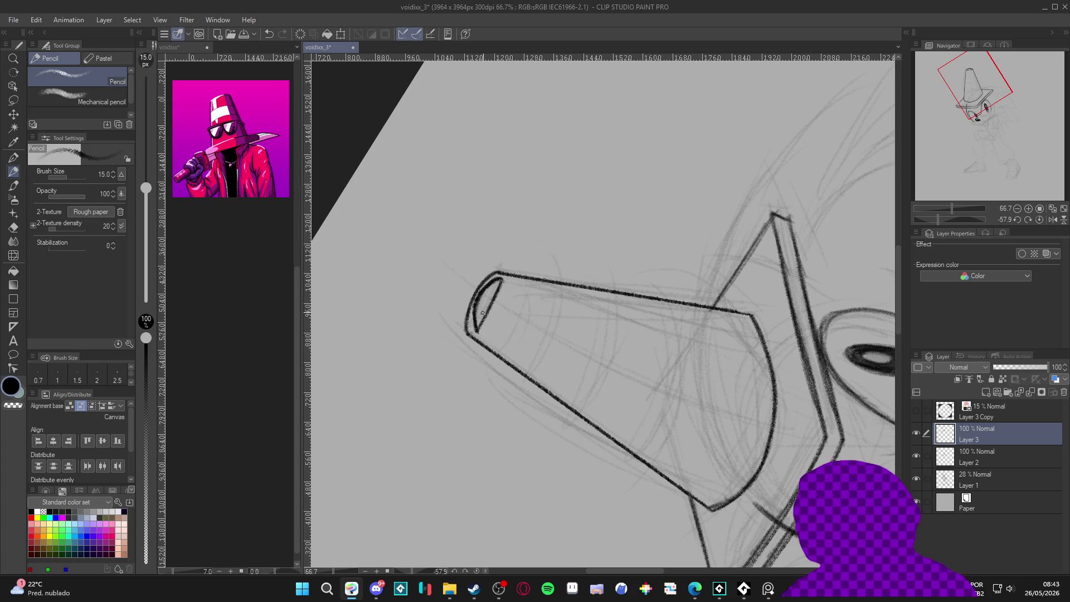
pyautogui.moveTo(499, 279); pyautogui.dragTo(481, 324)
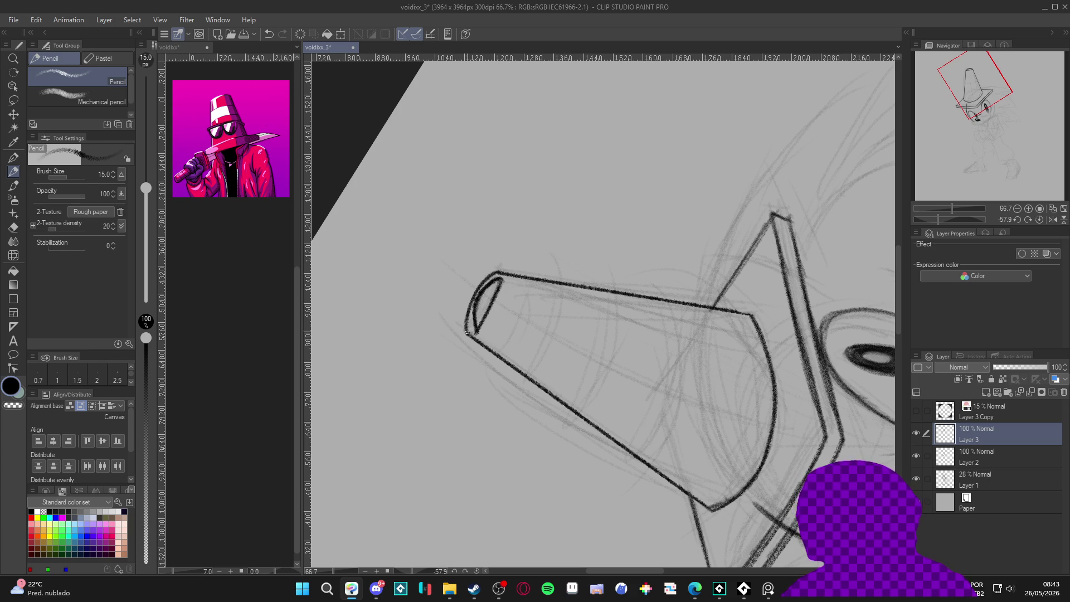
pyautogui.hotkey('ctrl', '@')
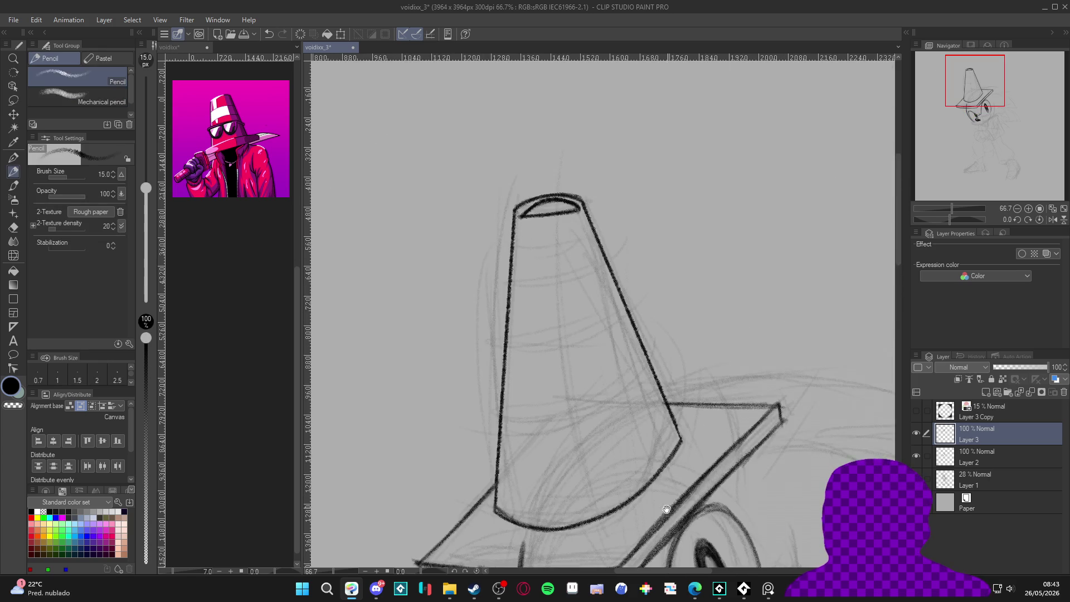
# Draw four curved stripe bands across the cone on Layer 3 and save.
pyautogui.moveTo(648, 463); pyautogui.dragTo(630, 440)
pyautogui.moveTo(533, 343)
pyautogui.mouseDown()
pyautogui.moveTo(504, 398)
pyautogui.moveTo(479, 312)
pyautogui.moveTo(483, 163)
pyautogui.mouseUp()
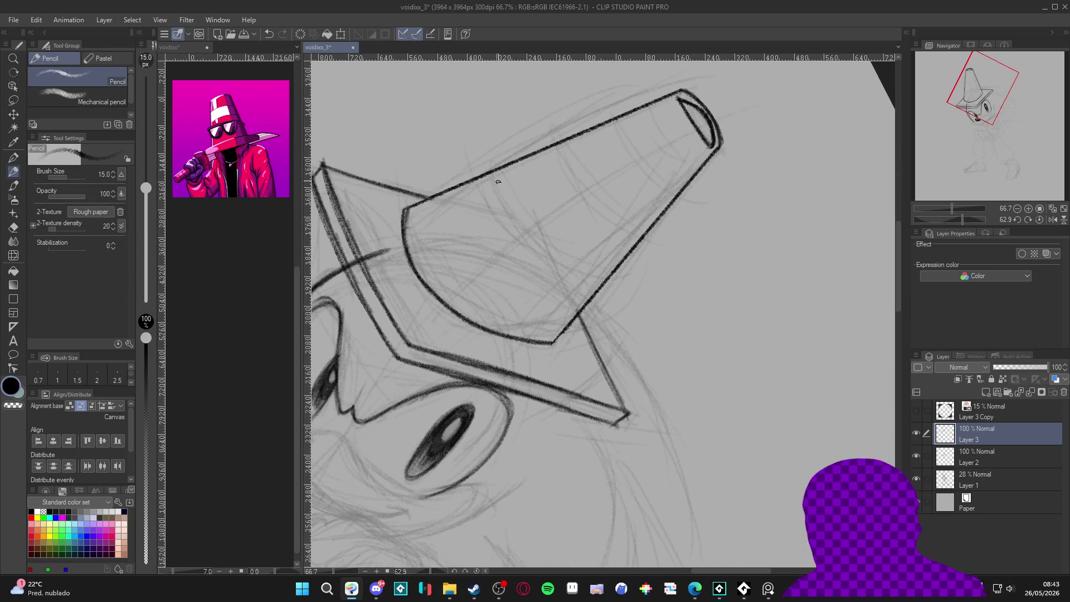
pyautogui.moveTo(498, 170)
pyautogui.mouseDown()
pyautogui.moveTo(514, 245)
pyautogui.moveTo(580, 296)
pyautogui.mouseUp()
pyautogui.moveTo(526, 261)
pyautogui.mouseDown()
pyautogui.moveTo(592, 301)
pyautogui.moveTo(583, 297)
pyautogui.mouseUp()
pyautogui.moveTo(544, 153)
pyautogui.mouseDown()
pyautogui.moveTo(568, 227)
pyautogui.moveTo(615, 263)
pyautogui.moveTo(583, 240)
pyautogui.moveTo(541, 154)
pyautogui.mouseUp()
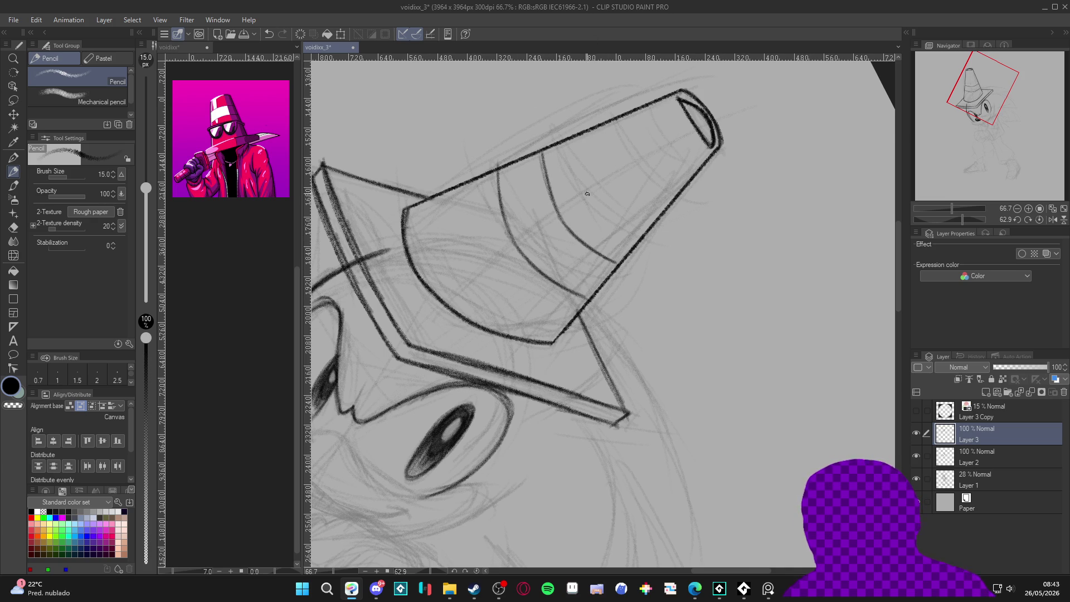
pyautogui.moveTo(591, 131)
pyautogui.mouseDown()
pyautogui.moveTo(610, 189)
pyautogui.moveTo(652, 228)
pyautogui.moveTo(613, 195)
pyautogui.mouseUp()
pyautogui.moveTo(619, 120)
pyautogui.mouseDown()
pyautogui.moveTo(641, 178)
pyautogui.moveTo(669, 195)
pyautogui.moveTo(696, 334)
pyautogui.moveTo(738, 447)
pyautogui.mouseUp()
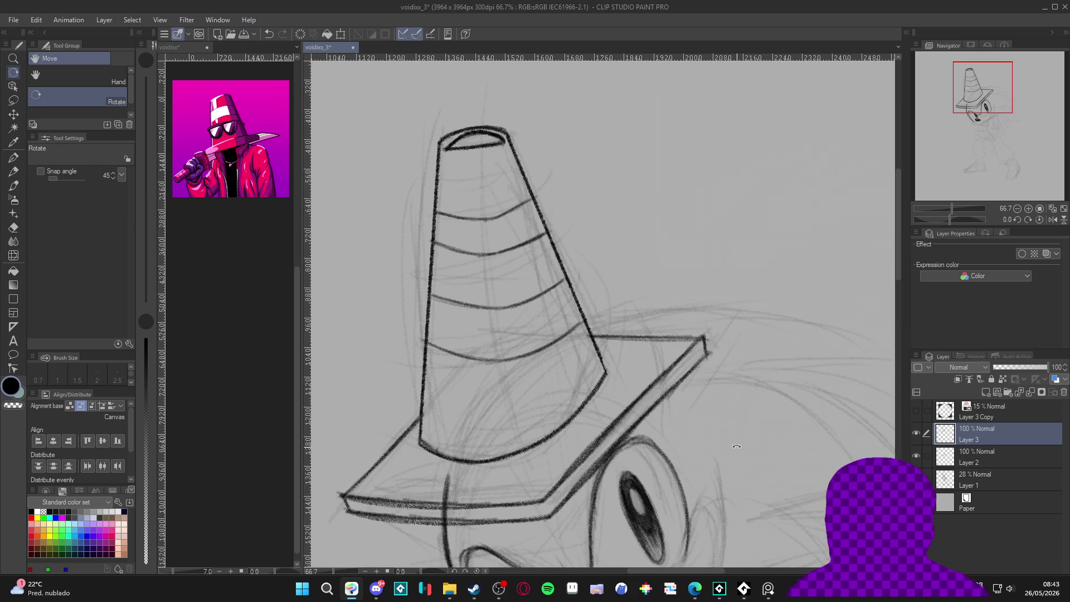
pyautogui.scroll(-1, 538, 357)
pyautogui.scroll(-2, 538, 357)
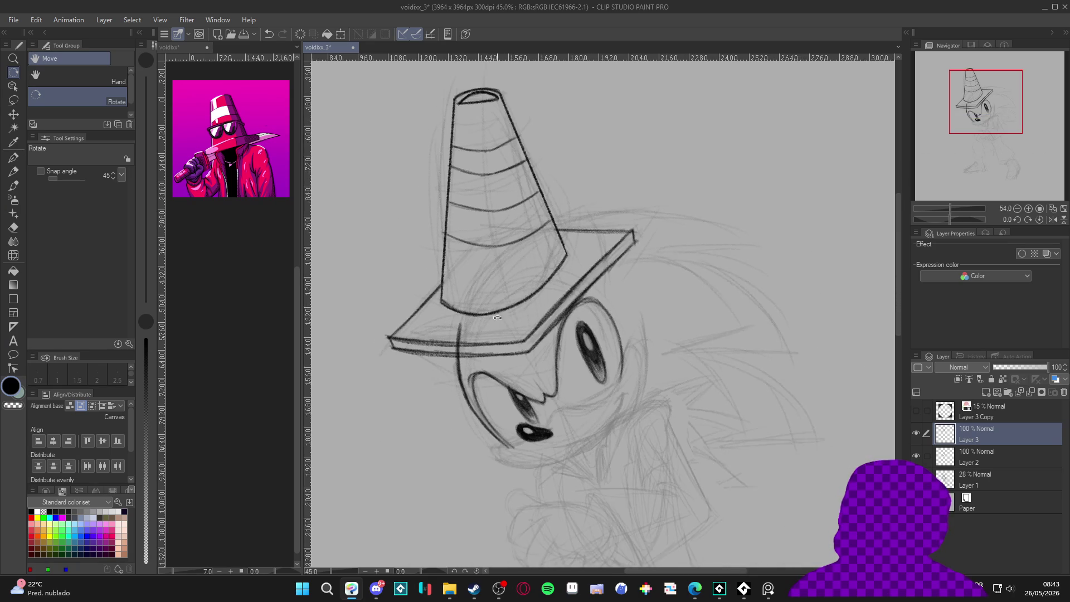
pyautogui.hotkey('ctrl', 's')
# Toggle Layers 2 and 3 visibility to compare lines, then add a new layer above Layer 3.
pyautogui.click(915, 432)
pyautogui.click(915, 432)
pyautogui.click(916, 454)
pyautogui.click(916, 455)
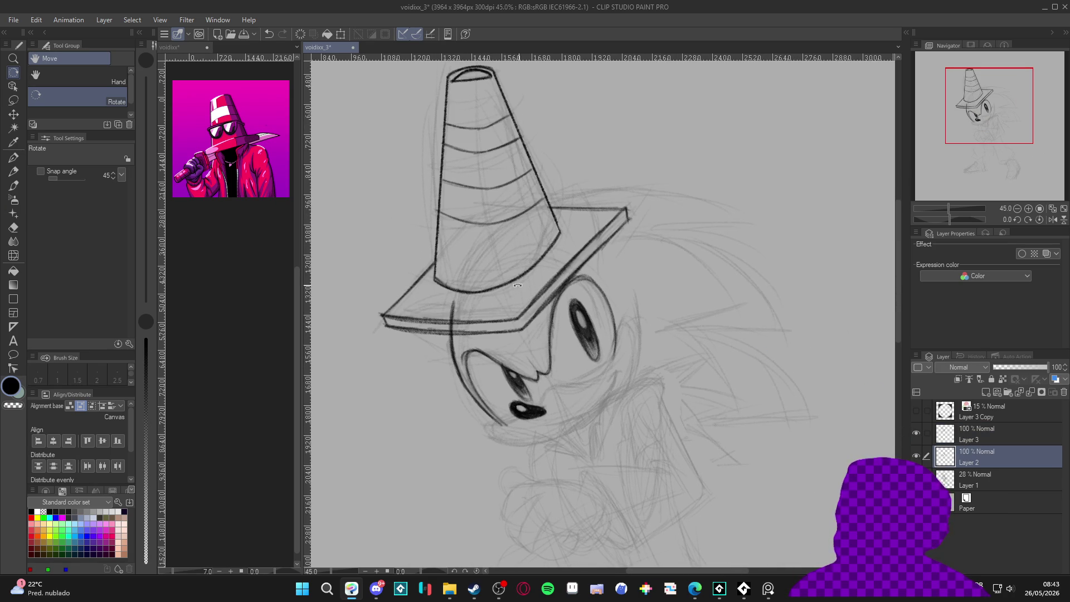
pyautogui.click(916, 454)
pyautogui.click(917, 455)
pyautogui.click(916, 434)
pyautogui.click(916, 433)
pyautogui.click(958, 427)
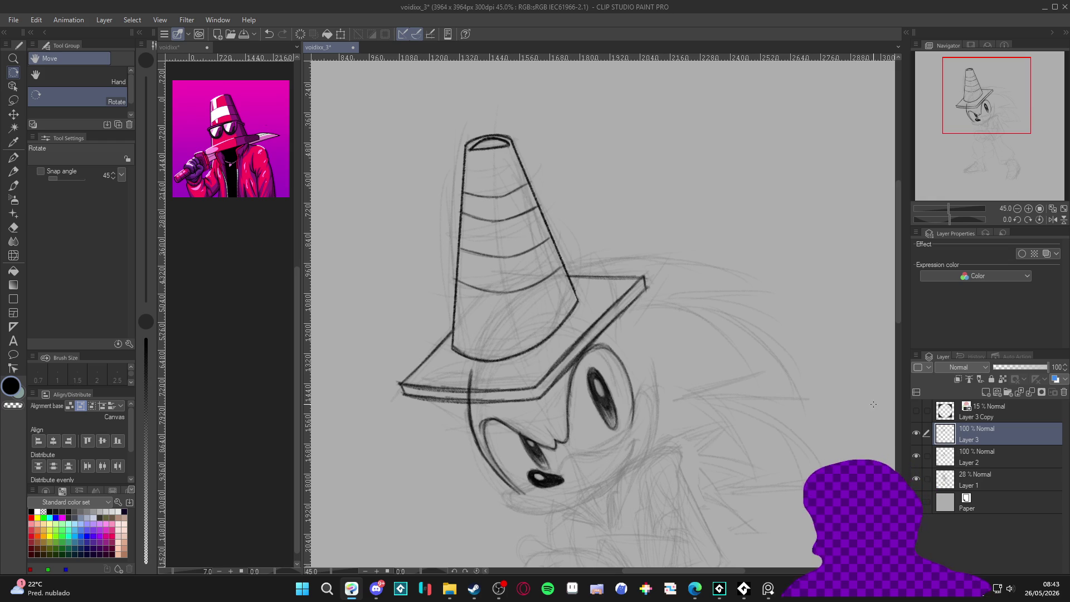
pyautogui.hotkey('ctrl', 'shift', 'n')
# Sketch the sunglasses' left side on Layer 4, erasing a stray stroke.
pyautogui.press('p')
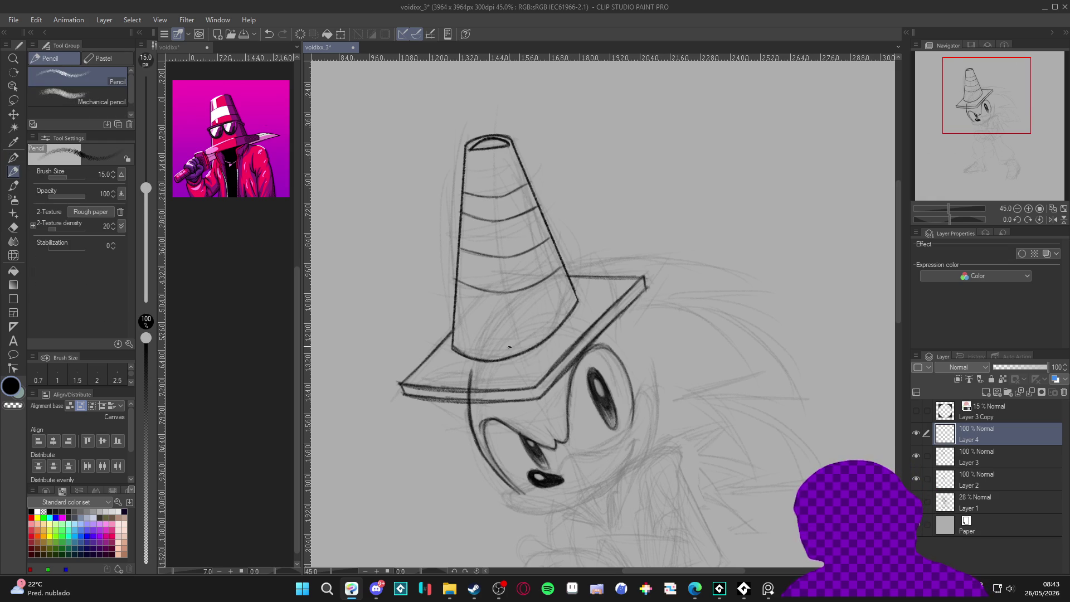
pyautogui.moveTo(503, 304); pyautogui.dragTo(523, 384)
pyautogui.moveTo(506, 314)
pyautogui.mouseDown()
pyautogui.moveTo(475, 251)
pyautogui.moveTo(505, 285)
pyautogui.mouseUp()
pyautogui.moveTo(466, 202); pyautogui.dragTo(505, 285)
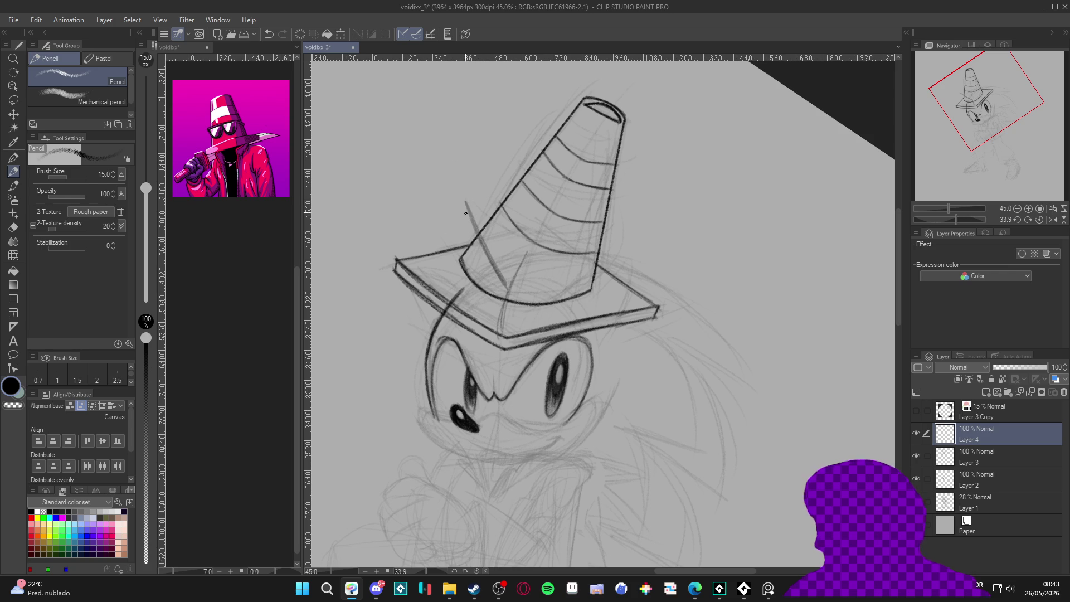
pyautogui.moveTo(466, 195)
pyautogui.mouseDown()
pyautogui.moveTo(452, 281)
pyautogui.moveTo(463, 301)
pyautogui.moveTo(461, 202)
pyautogui.mouseUp()
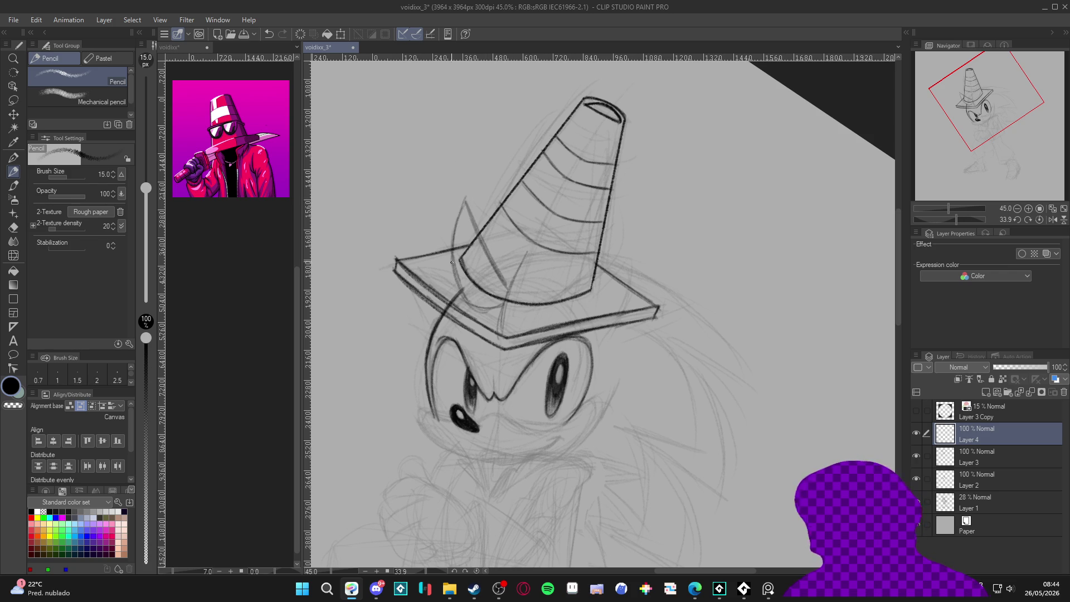
pyautogui.moveTo(519, 285)
pyautogui.mouseDown()
pyautogui.moveTo(515, 259)
pyautogui.moveTo(556, 167)
pyautogui.moveTo(552, 231)
pyautogui.mouseUp()
pyautogui.press('e')
pyautogui.moveTo(554, 148); pyautogui.dragTo(548, 177)
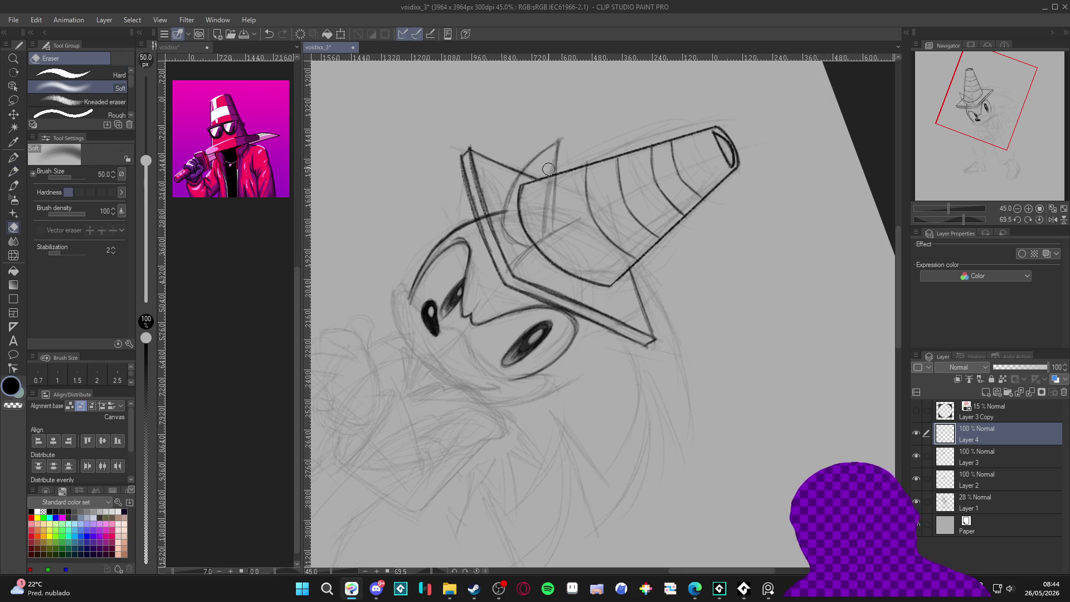
pyautogui.press('p')
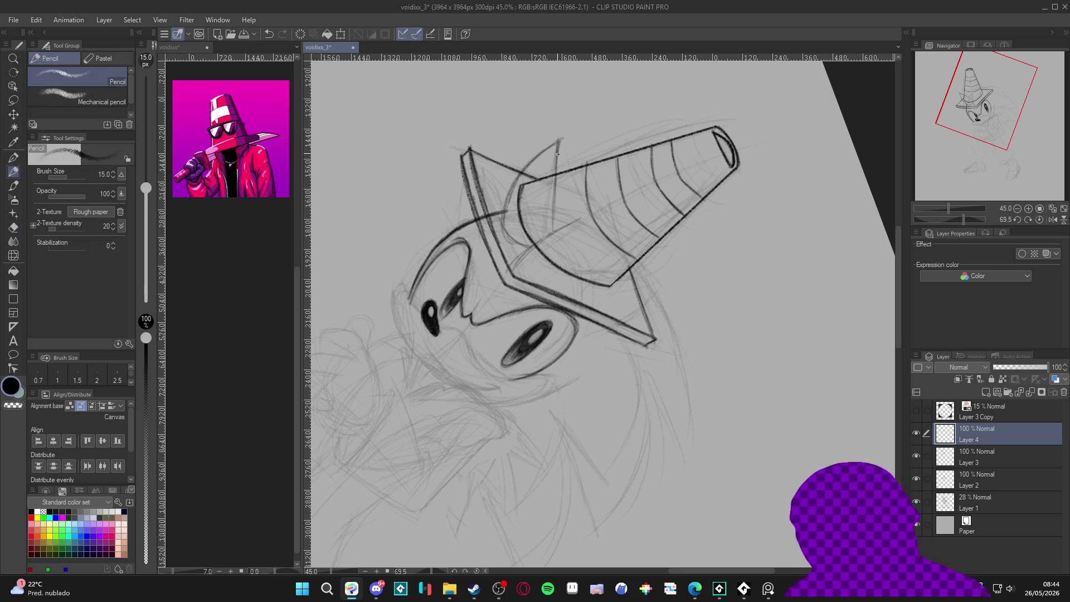
pyautogui.moveTo(556, 156); pyautogui.dragTo(552, 230)
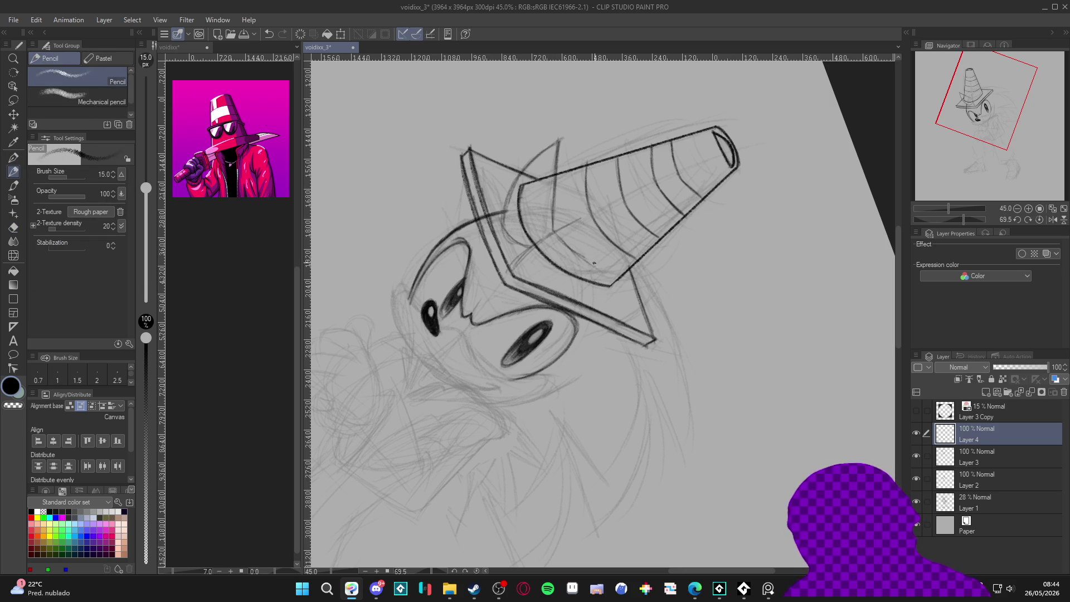
pyautogui.hotkey('ctrl', '@')
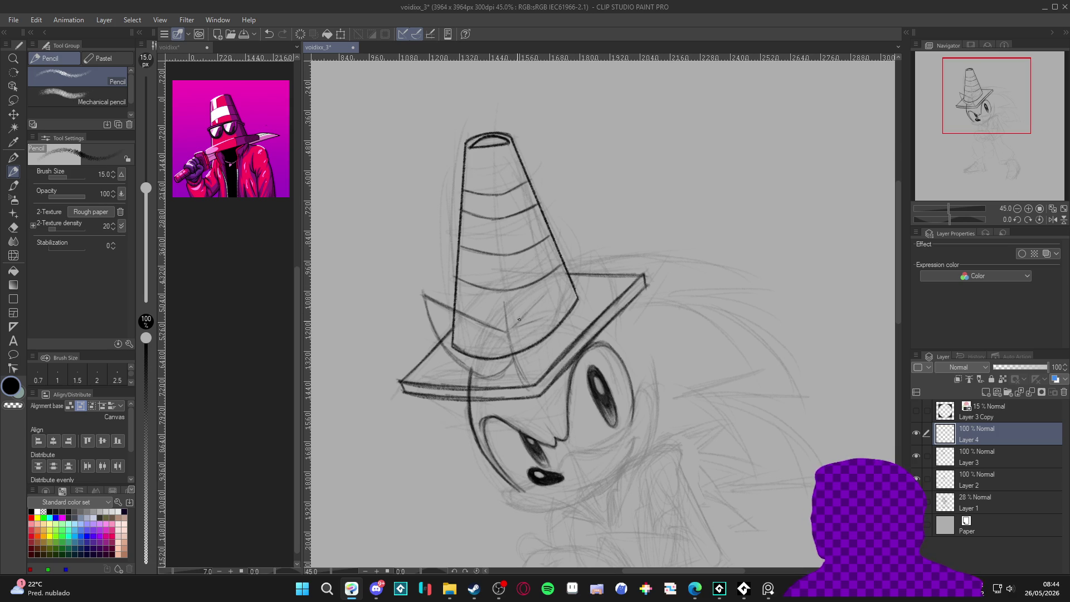
# Draw the dark lens edges and inner zigzag lines of the sunglasses.
pyautogui.moveTo(520, 322)
pyautogui.mouseDown()
pyautogui.moveTo(573, 260)
pyautogui.moveTo(509, 332)
pyautogui.moveTo(574, 256)
pyautogui.moveTo(528, 309)
pyautogui.mouseUp()
pyautogui.moveTo(584, 258); pyautogui.dragTo(566, 333)
pyautogui.moveTo(654, 360)
pyautogui.mouseDown()
pyautogui.moveTo(657, 290)
pyautogui.moveTo(621, 216)
pyautogui.mouseUp()
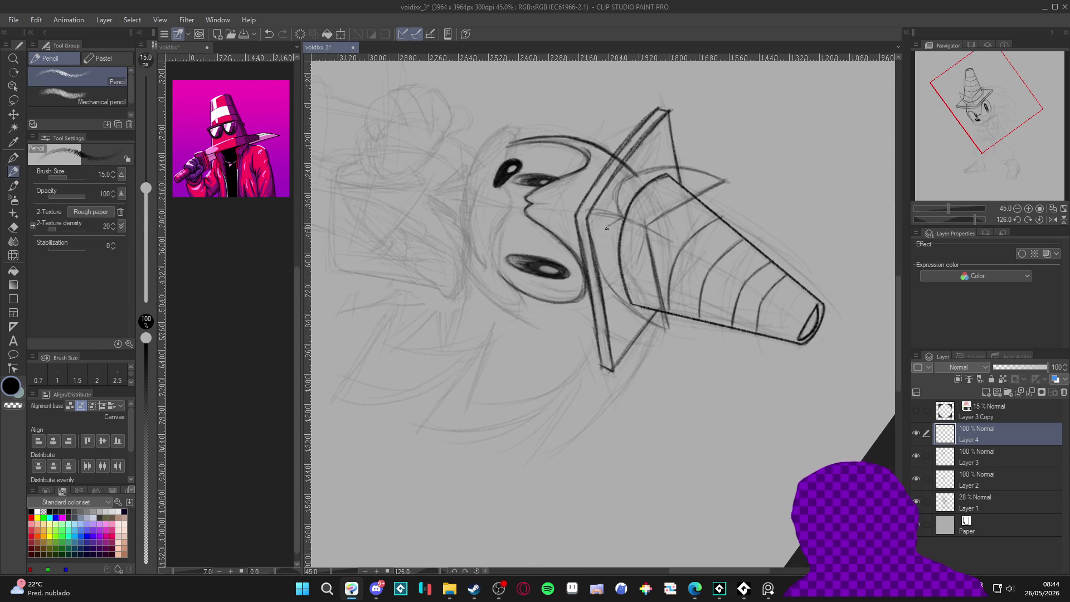
pyautogui.moveTo(608, 245); pyautogui.dragTo(617, 291)
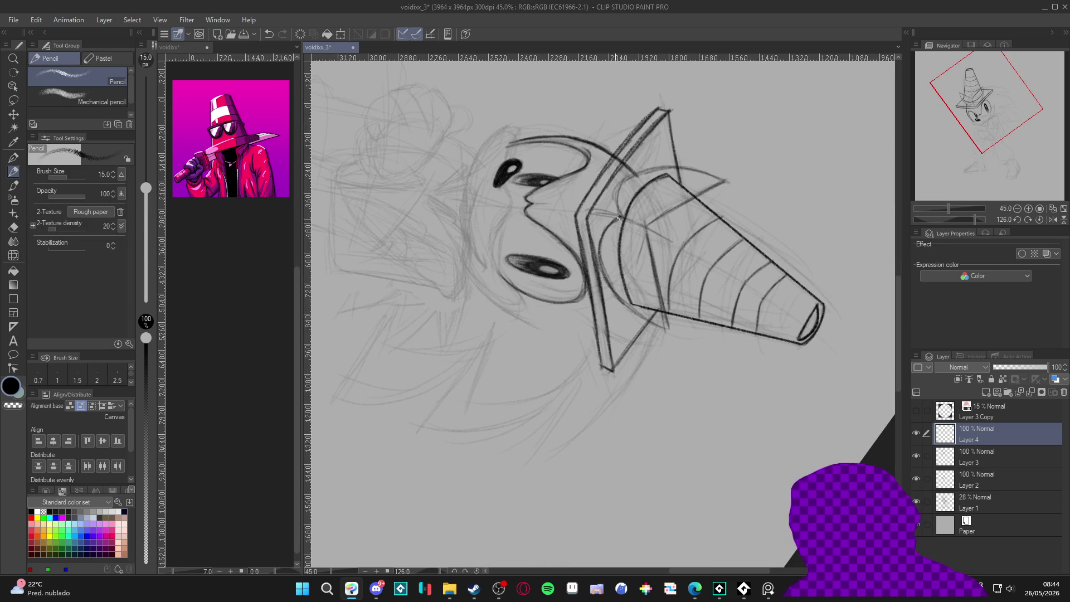
pyautogui.moveTo(601, 244)
pyautogui.mouseDown()
pyautogui.moveTo(608, 284)
pyautogui.moveTo(627, 302)
pyautogui.mouseUp()
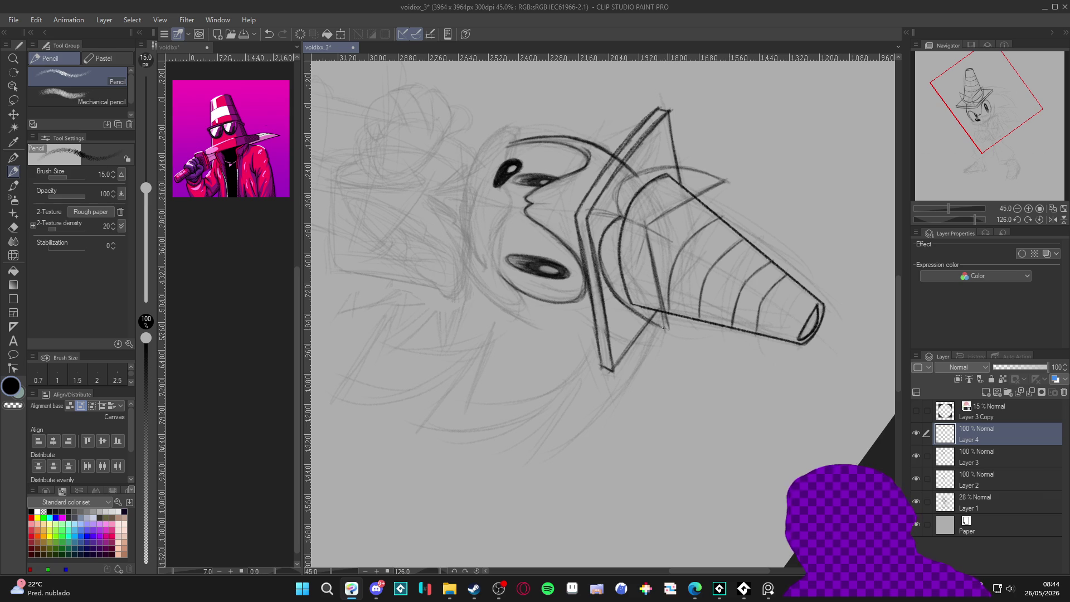
pyautogui.moveTo(645, 223); pyautogui.dragTo(655, 269)
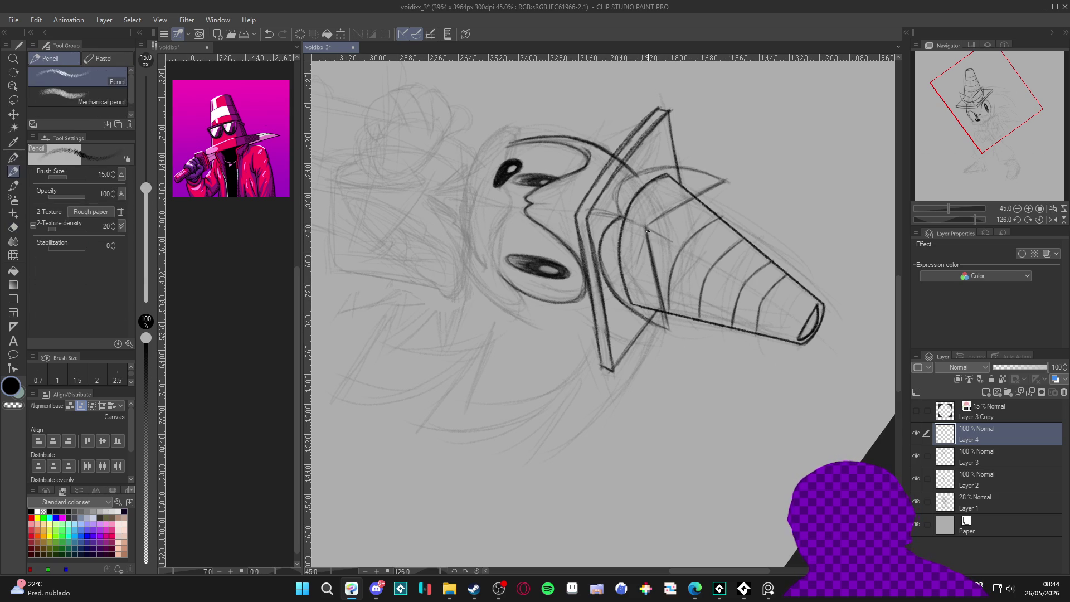
pyautogui.moveTo(654, 261); pyautogui.dragTo(669, 331)
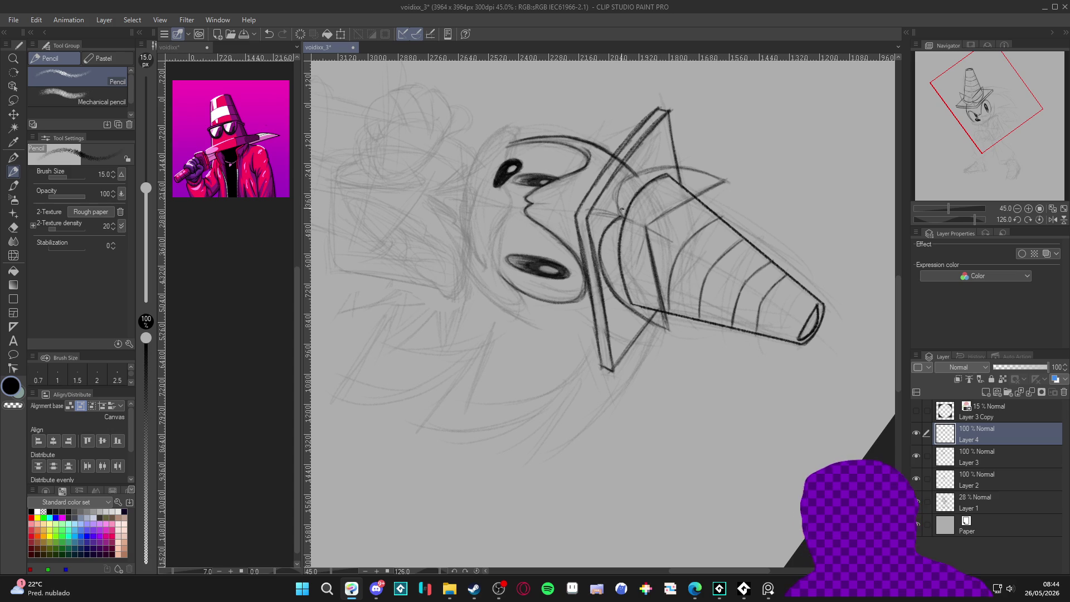
# Add strokes on the glasses' right edge and front, undoing the last brim stroke.
pyautogui.moveTo(618, 194)
pyautogui.mouseDown()
pyautogui.moveTo(492, 292)
pyautogui.moveTo(456, 236)
pyautogui.mouseUp()
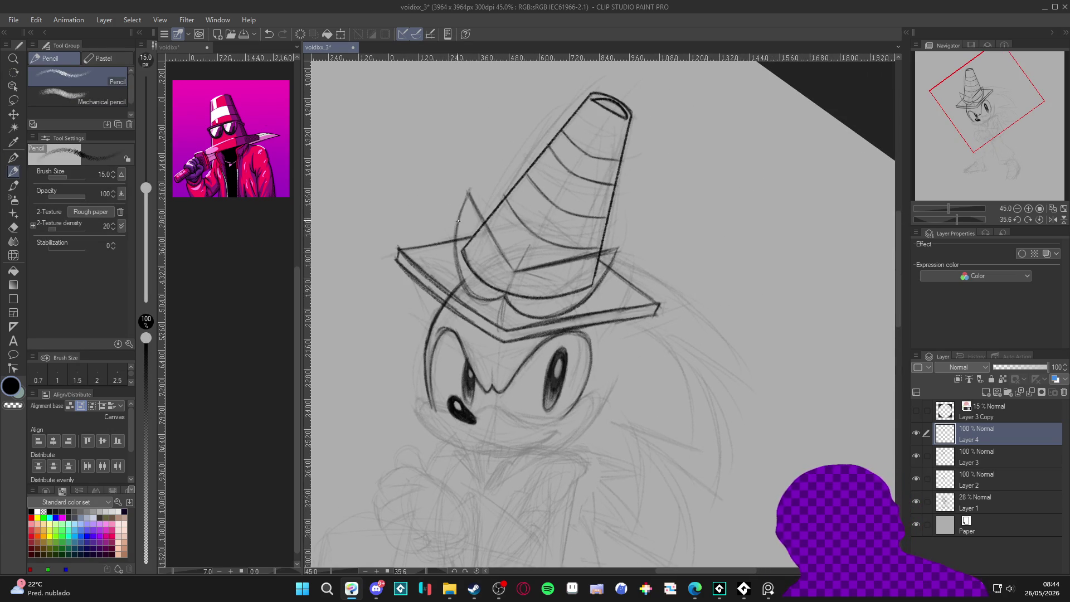
pyautogui.moveTo(487, 193)
pyautogui.mouseDown()
pyautogui.moveTo(584, 297)
pyautogui.moveTo(538, 321)
pyautogui.moveTo(540, 357)
pyautogui.mouseUp()
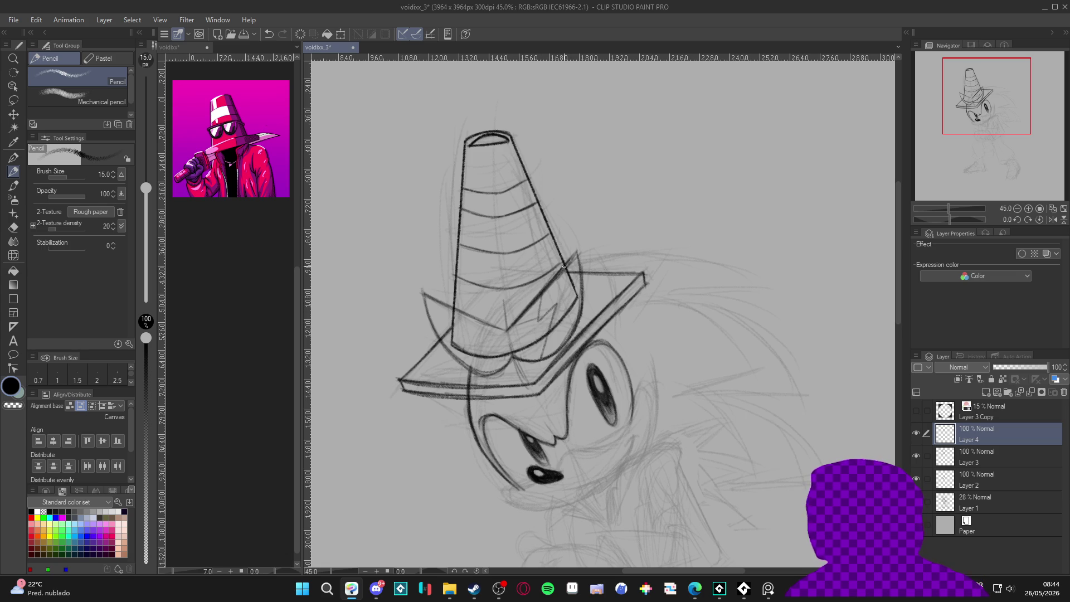
pyautogui.moveTo(564, 285); pyautogui.dragTo(561, 347)
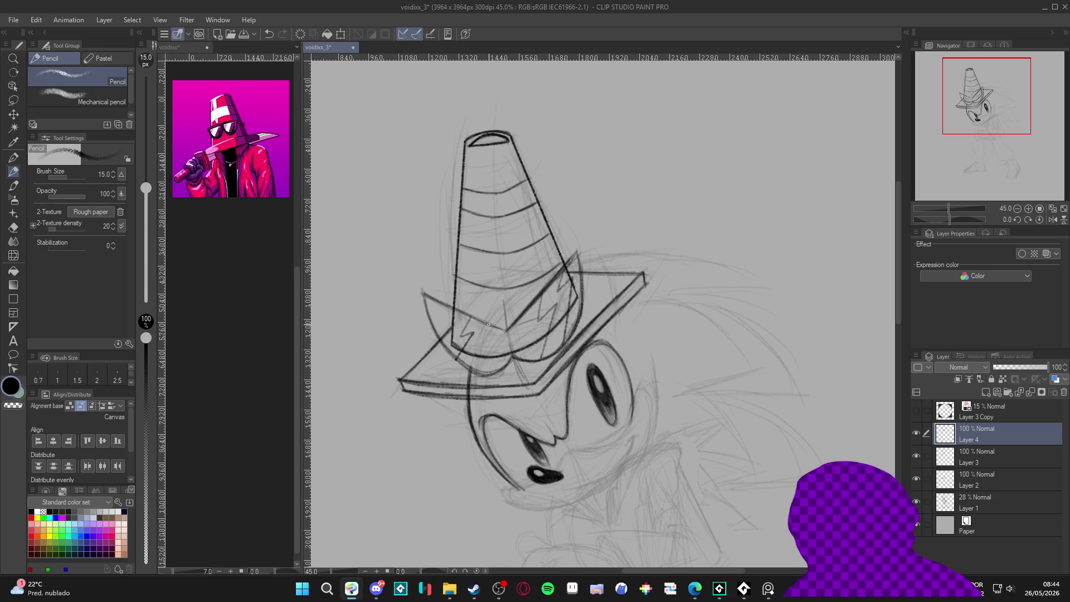
pyautogui.moveTo(490, 329); pyautogui.dragTo(468, 368)
pyautogui.moveTo(701, 316)
pyautogui.mouseDown()
pyautogui.moveTo(723, 322)
pyautogui.moveTo(714, 340)
pyautogui.mouseUp()
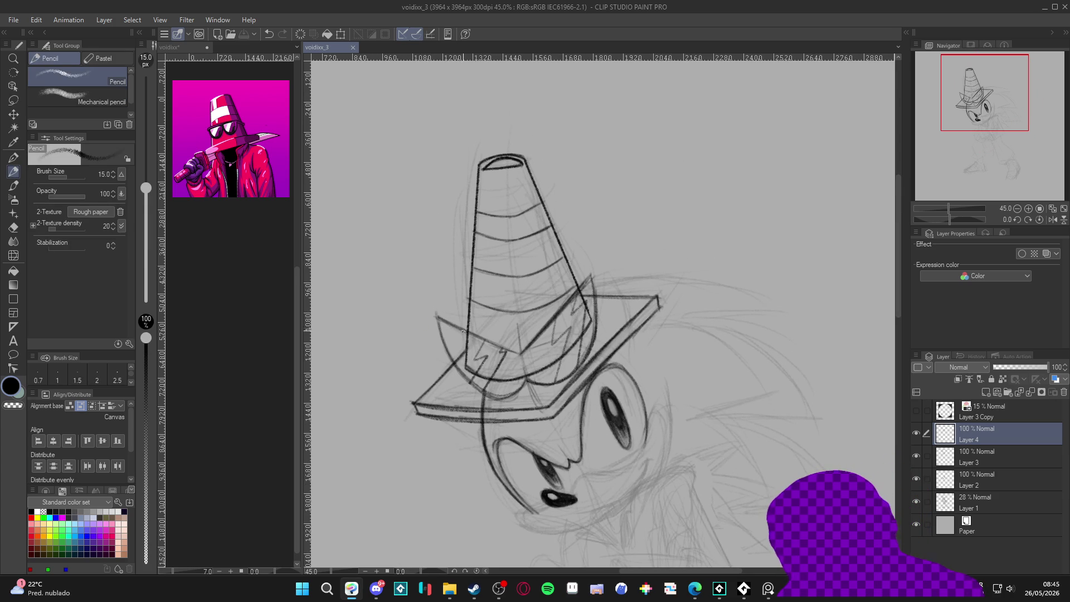
pyautogui.moveTo(439, 323)
pyautogui.mouseDown()
pyautogui.moveTo(479, 339)
pyautogui.moveTo(441, 328)
pyautogui.moveTo(452, 354)
pyautogui.mouseUp()
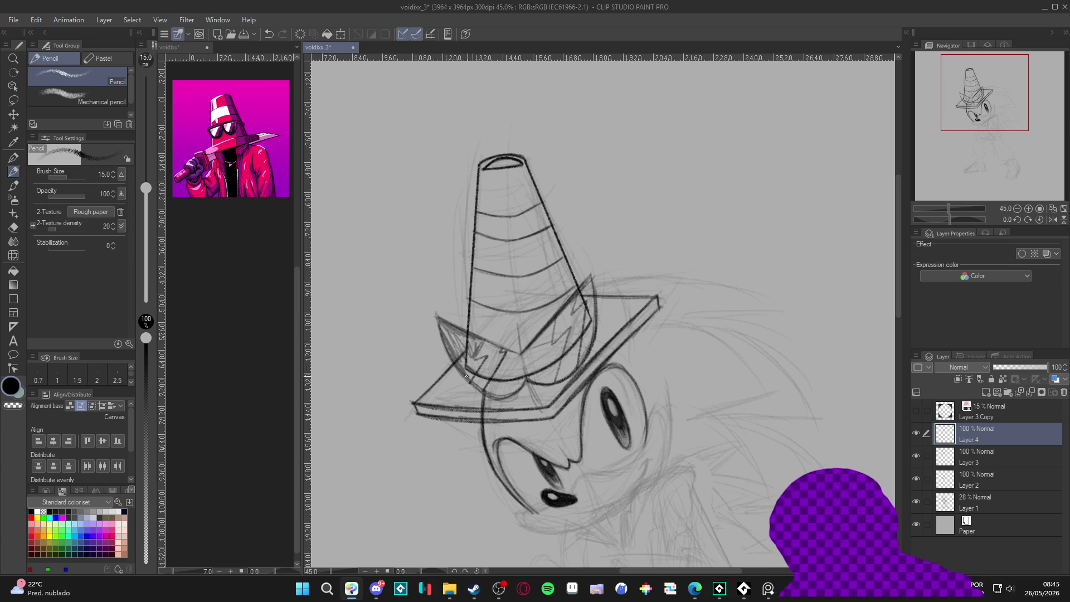
pyautogui.hotkey('ctrl', 'z')
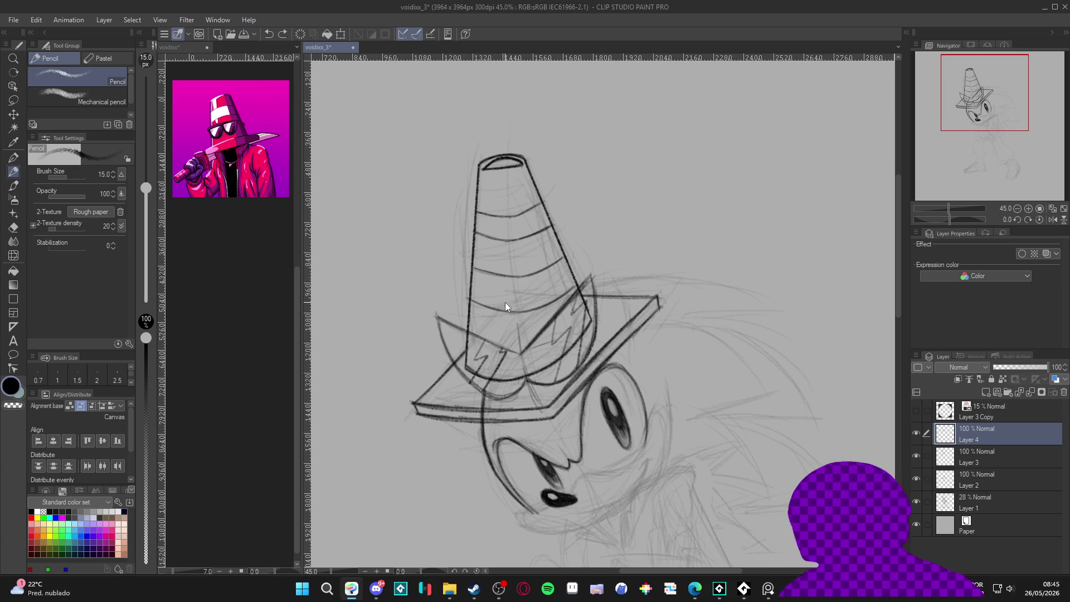
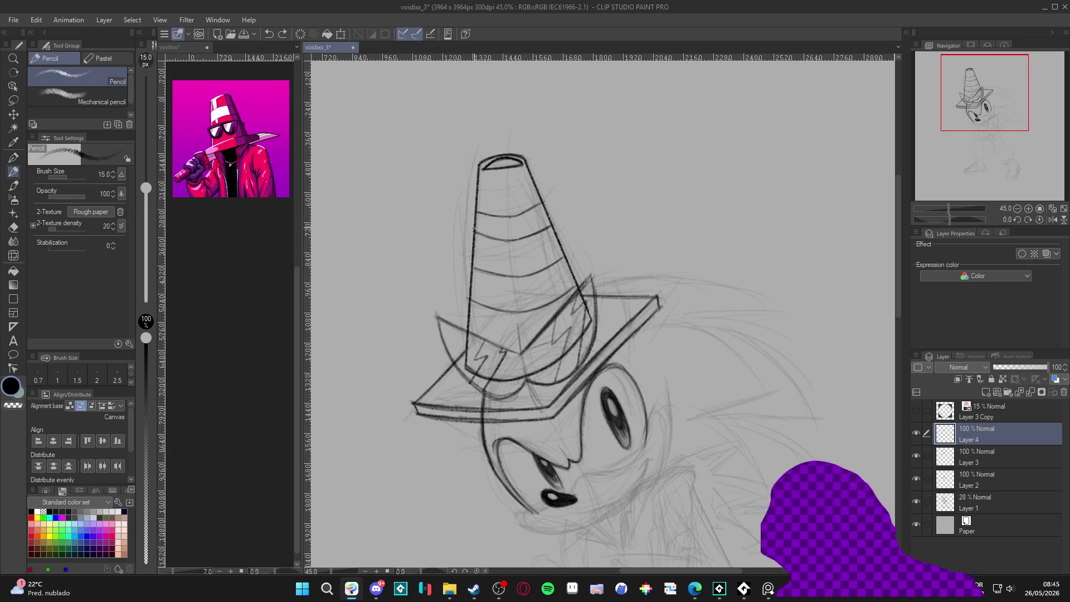
# Try outlining and filling the lens areas with a freehand selection, then drop the selection.
pyautogui.click(13, 99)
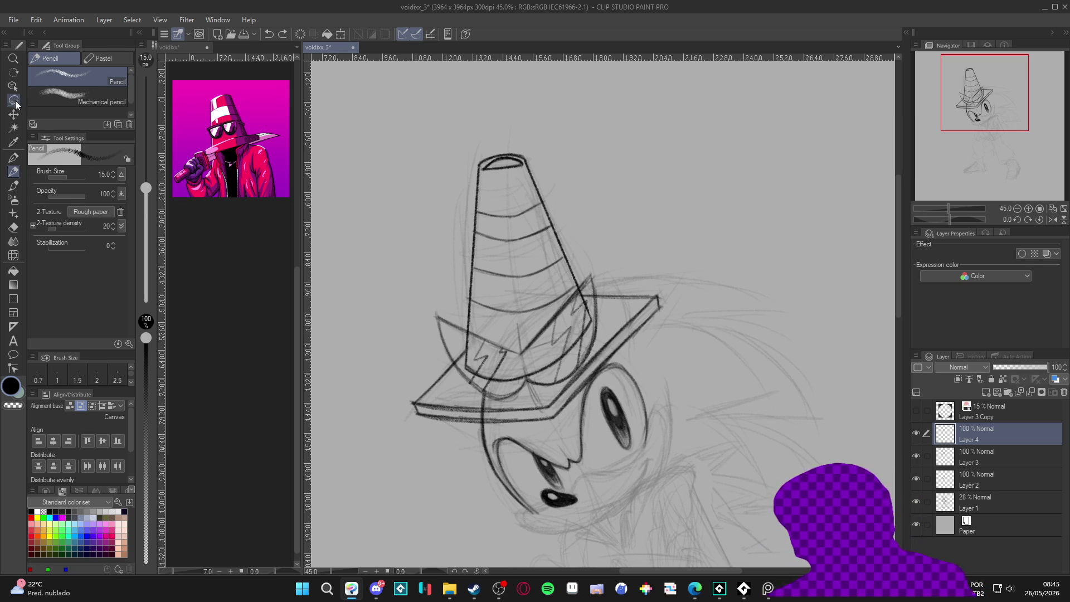
pyautogui.moveTo(449, 317); pyautogui.dragTo(496, 338)
pyautogui.click(446, 313)
pyautogui.moveTo(443, 315)
pyautogui.mouseDown()
pyautogui.moveTo(487, 334)
pyautogui.moveTo(473, 375)
pyautogui.moveTo(438, 317)
pyautogui.mouseUp()
pyautogui.press('p')
pyautogui.hotkey('ctrl', 'z')
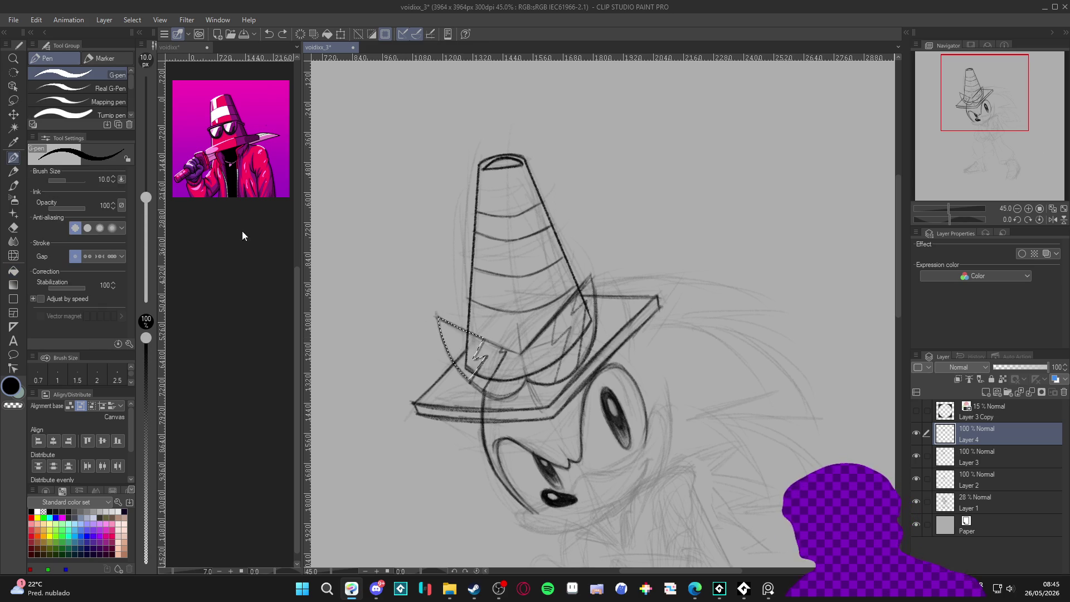
pyautogui.click(14, 100)
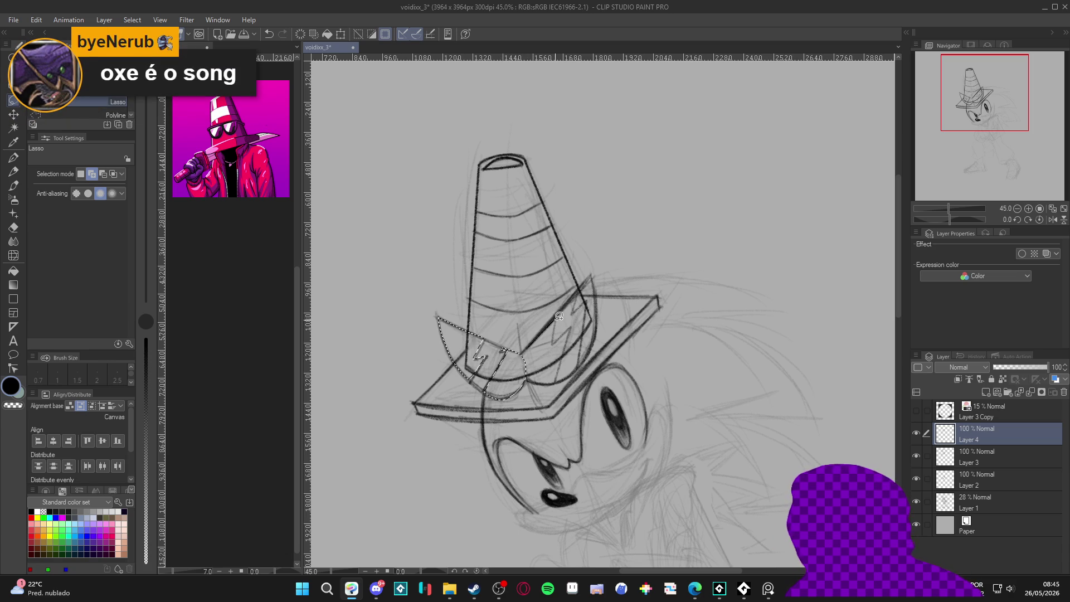
pyautogui.hotkey('ctrl', 'z')
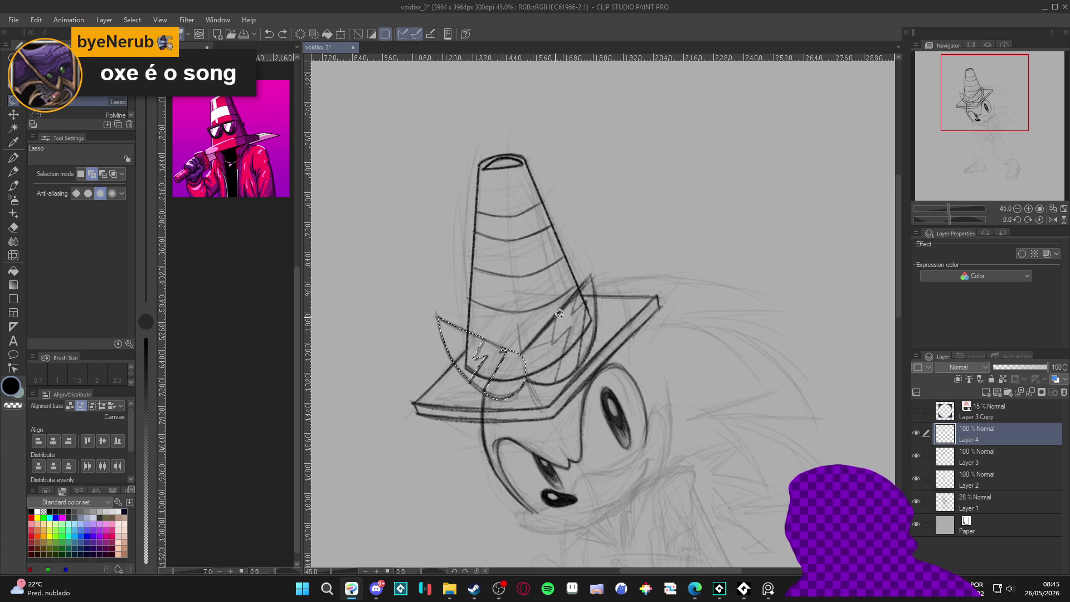
pyautogui.click(554, 343)
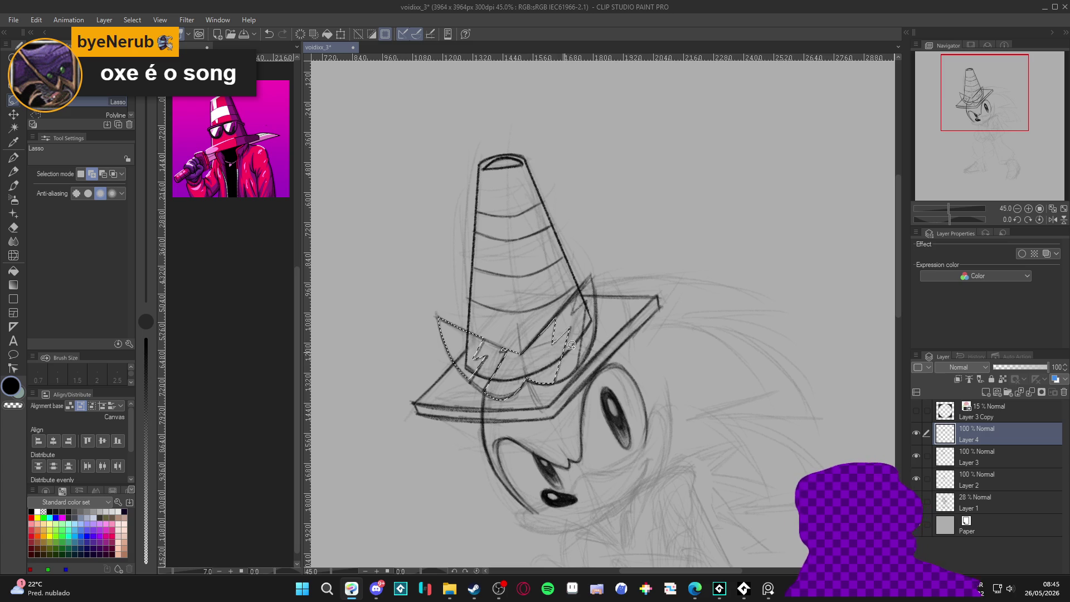
pyautogui.moveTo(585, 283)
pyautogui.mouseDown()
pyautogui.moveTo(582, 361)
pyautogui.moveTo(591, 276)
pyautogui.mouseUp()
pyautogui.hotkey('ctrl', 'd')
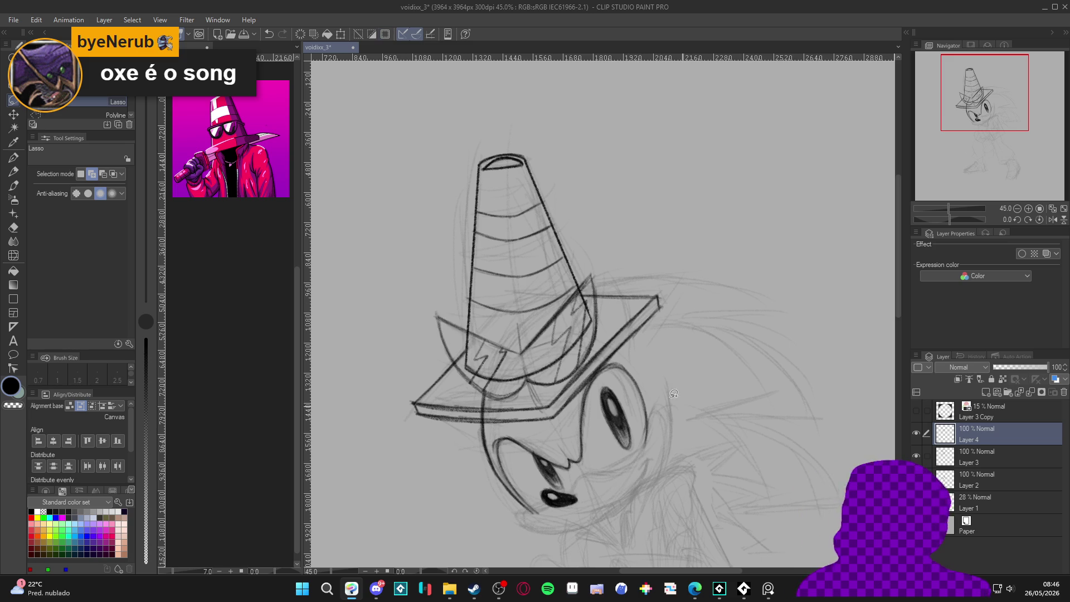
# Paint both lenses solid black with the Mechanical pencil at size 70.
pyautogui.press('p')
pyautogui.press('p')
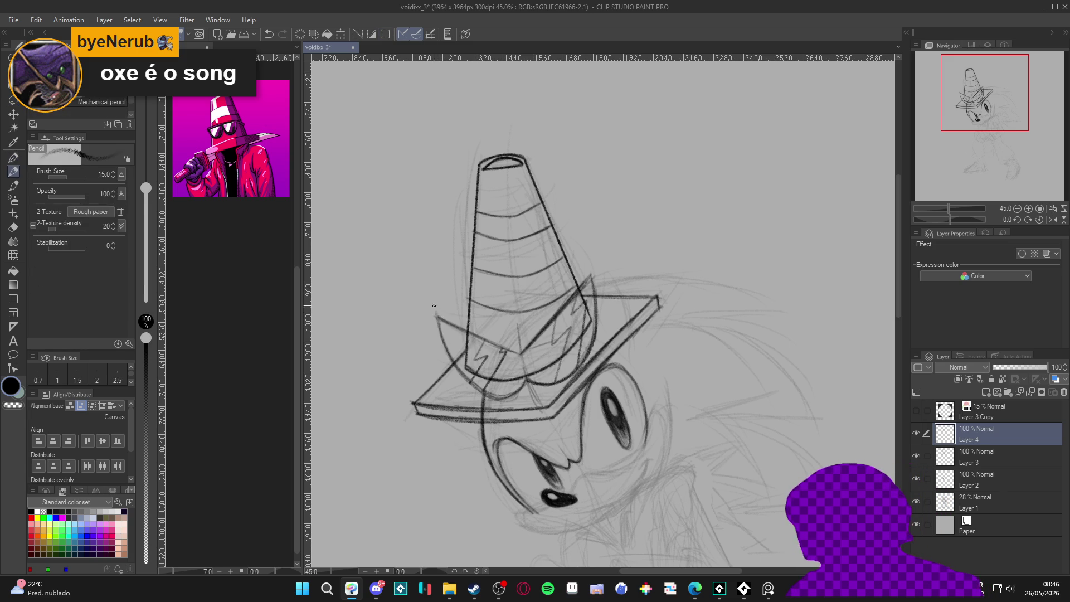
pyautogui.moveTo(443, 323); pyautogui.dragTo(455, 345)
pyautogui.hotkey('ctrl', 'z')
pyautogui.press(']')
pyautogui.press(']')
pyautogui.press(']')
pyautogui.moveTo(443, 323)
pyautogui.mouseDown()
pyautogui.moveTo(468, 351)
pyautogui.moveTo(454, 365)
pyautogui.moveTo(516, 393)
pyautogui.moveTo(529, 357)
pyautogui.moveTo(517, 405)
pyautogui.moveTo(585, 301)
pyautogui.moveTo(586, 346)
pyautogui.moveTo(588, 329)
pyautogui.moveTo(572, 323)
pyautogui.moveTo(530, 384)
pyautogui.moveTo(479, 362)
pyautogui.moveTo(457, 380)
pyautogui.moveTo(442, 324)
pyautogui.mouseUp()
pyautogui.moveTo(579, 313); pyautogui.dragTo(592, 296)
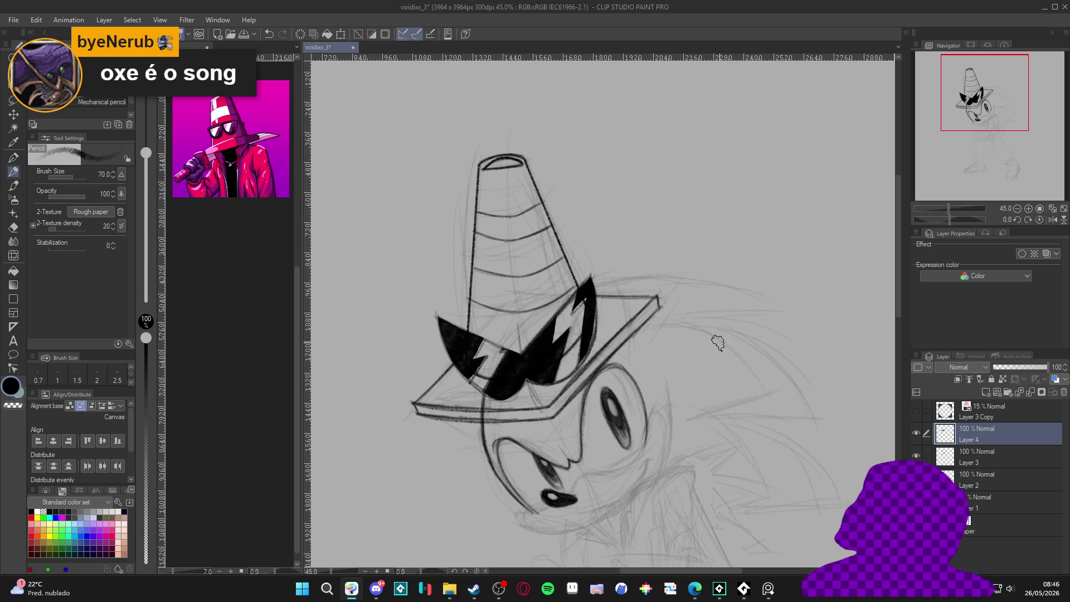
pyautogui.moveTo(674, 444); pyautogui.dragTo(678, 358)
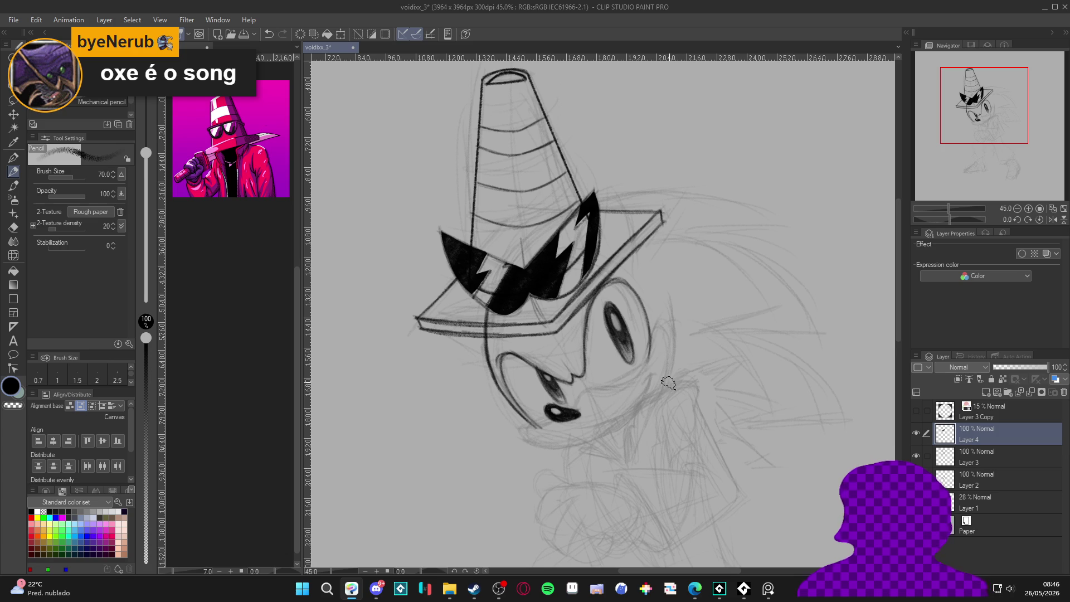
# Set the pencil back to size 15, save the drawing and zoom out.
pyautogui.press('[')
pyautogui.press('[')
pyautogui.press('[')
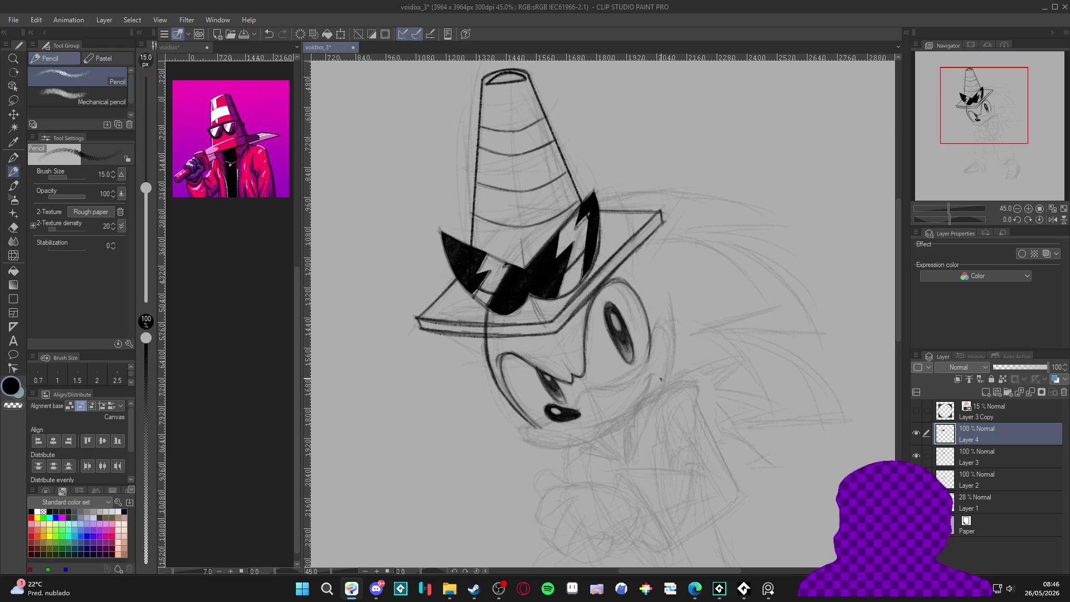
pyautogui.scroll(-1, 646, 401)
pyautogui.hotkey('ctrl', 's')
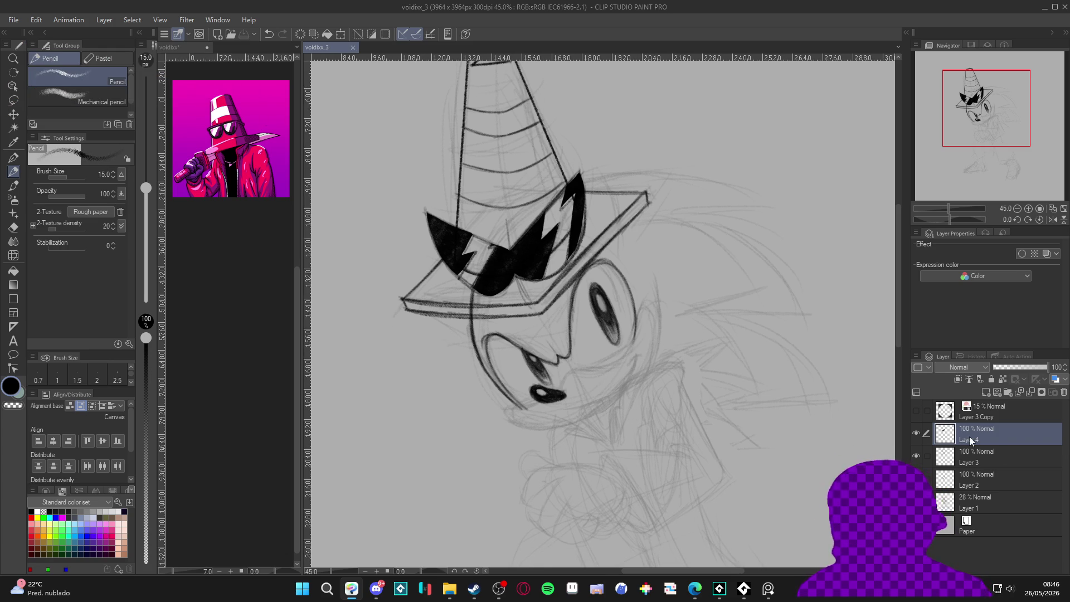
pyautogui.hotkey('ctrl', '-')
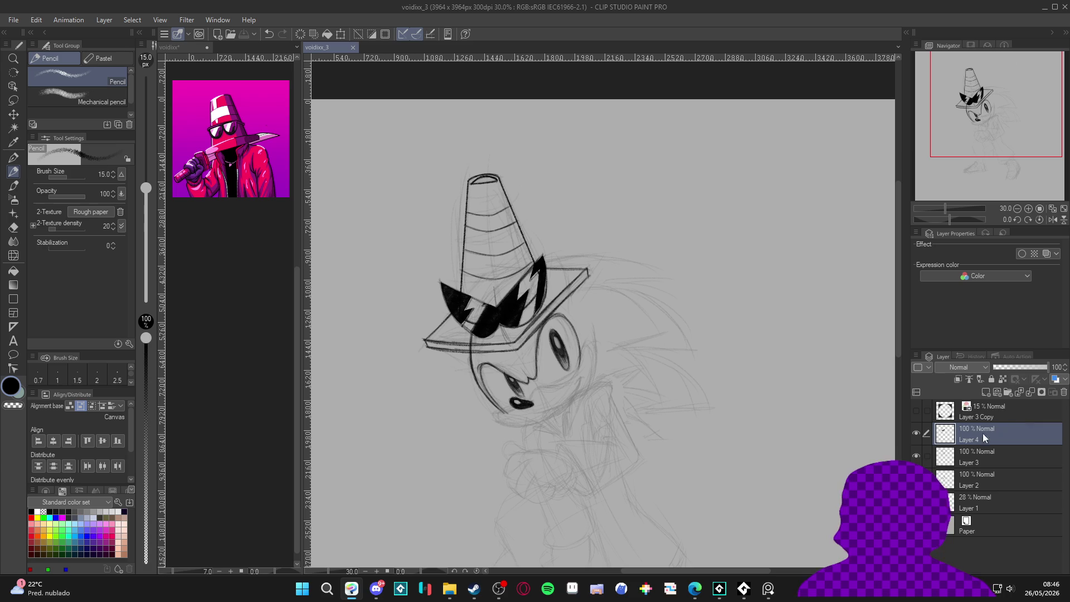
# Group Layer 4 and Layer 3 into a visible Folder 1, then select Layer 2.
pyautogui.click(919, 432)
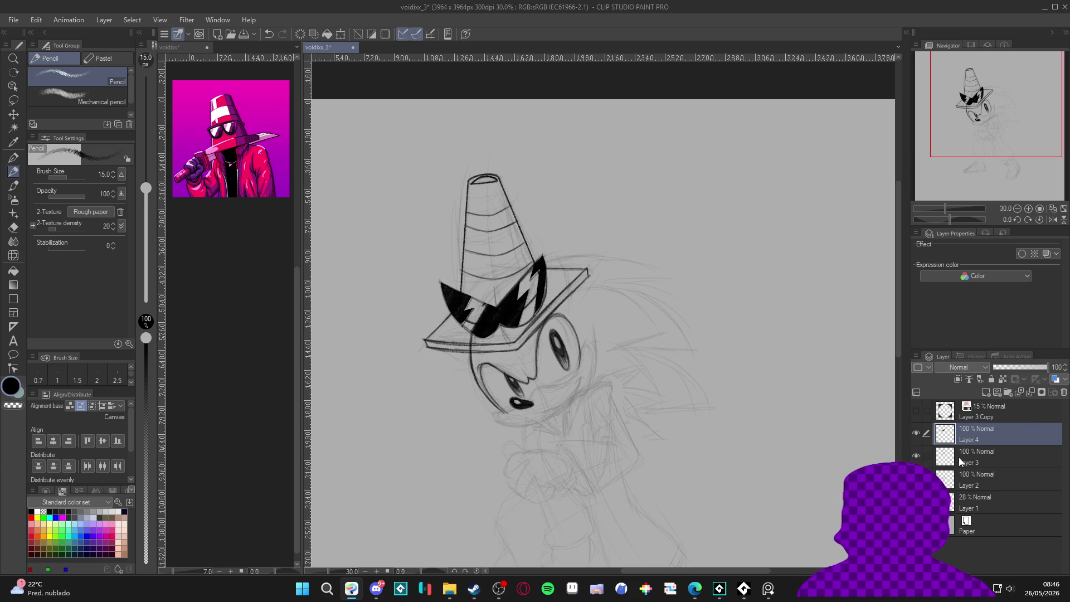
pyautogui.keyDown('shift'); pyautogui.click(956, 461); pyautogui.keyUp('shift')
pyautogui.hotkey('ctrl', 'g')
pyautogui.click(915, 432)
pyautogui.click(916, 430)
pyautogui.scroll(2, 516, 363)
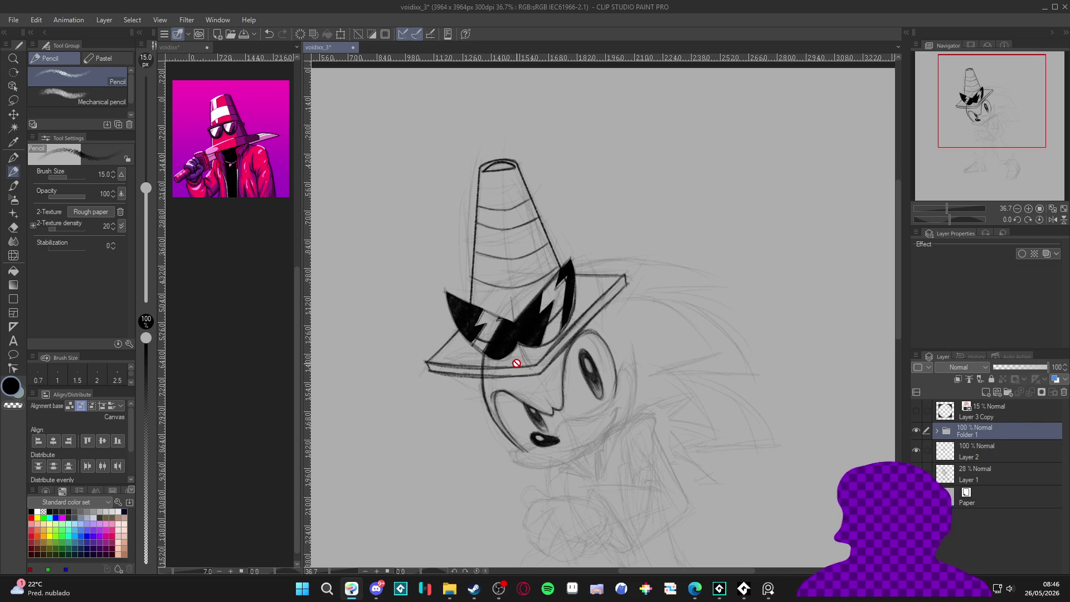
pyautogui.scroll(-1, 529, 357)
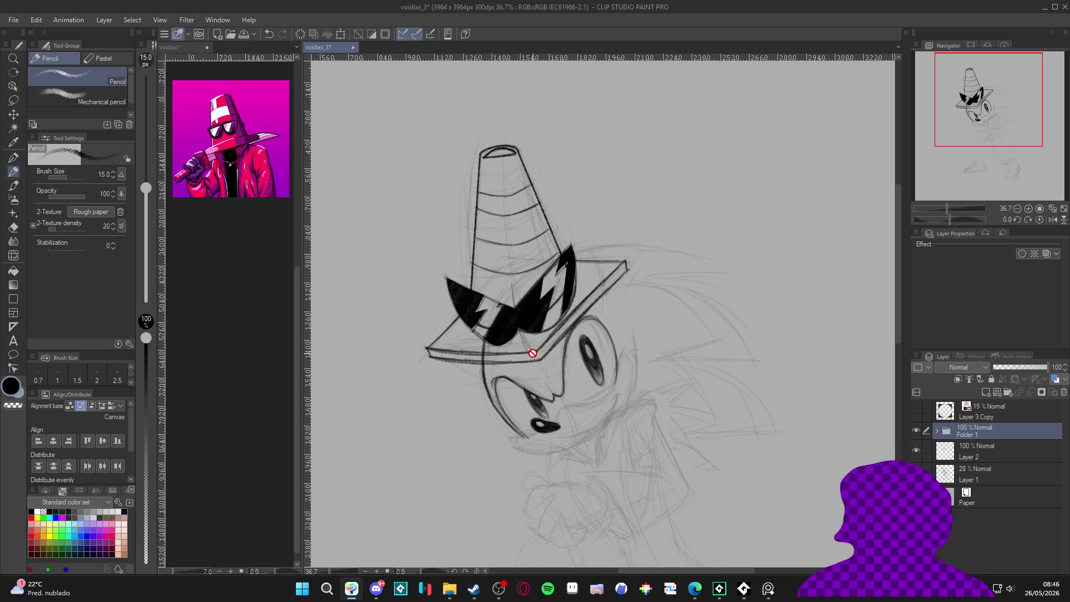
pyautogui.scroll(-3, 543, 367)
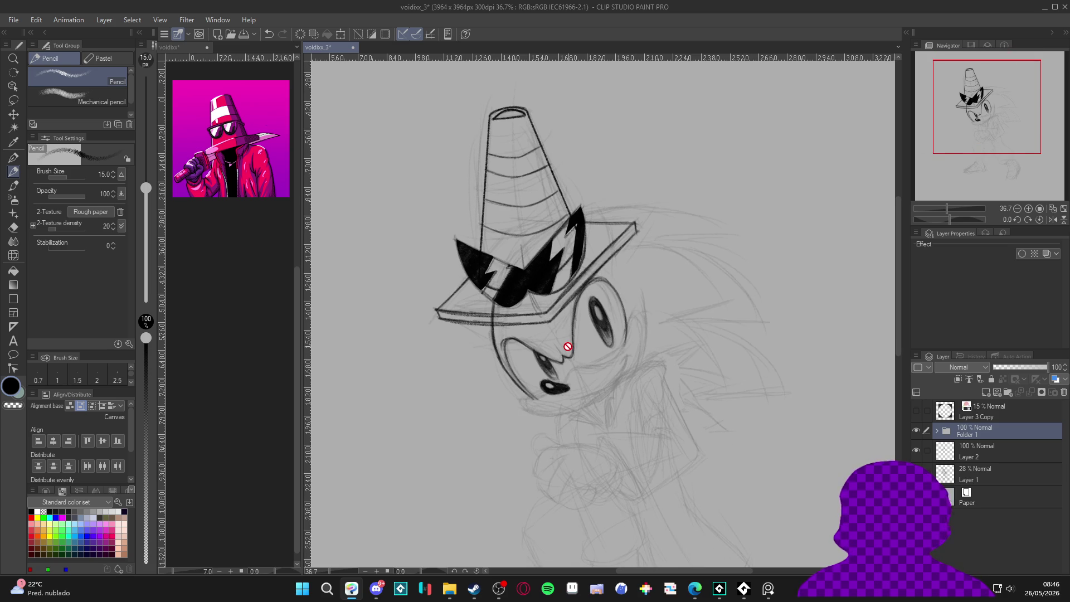
pyautogui.click(956, 449)
# With the canvas rotated about 124°, ink the left outline of the head.
pyautogui.moveTo(634, 372)
pyautogui.mouseDown()
pyautogui.moveTo(647, 356)
pyautogui.moveTo(674, 385)
pyautogui.moveTo(664, 390)
pyautogui.mouseUp()
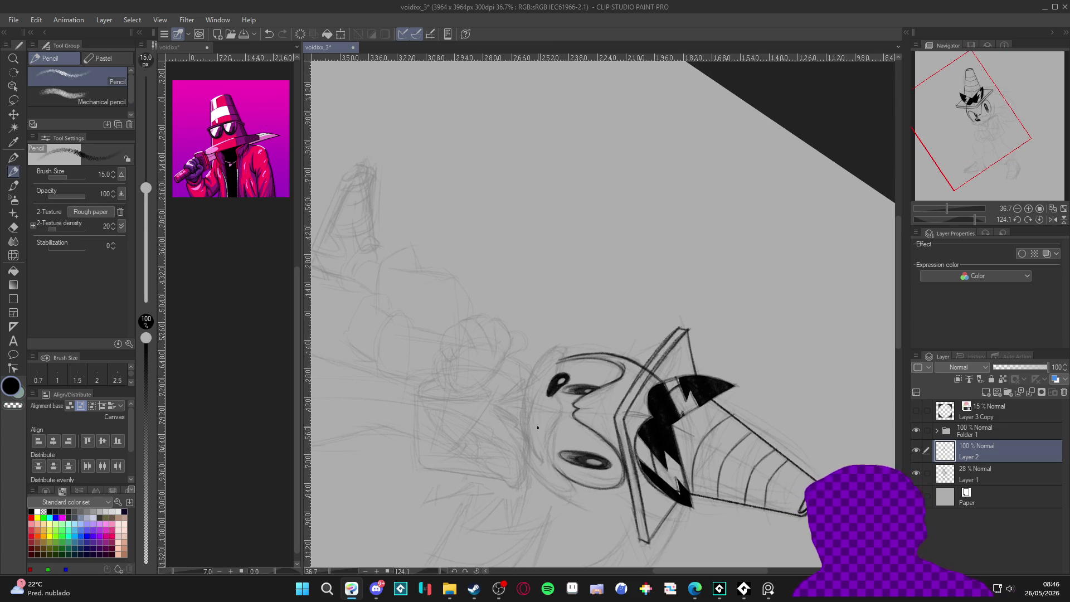
pyautogui.moveTo(543, 486)
pyautogui.mouseDown()
pyautogui.moveTo(518, 424)
pyautogui.moveTo(520, 392)
pyautogui.moveTo(558, 343)
pyautogui.mouseUp()
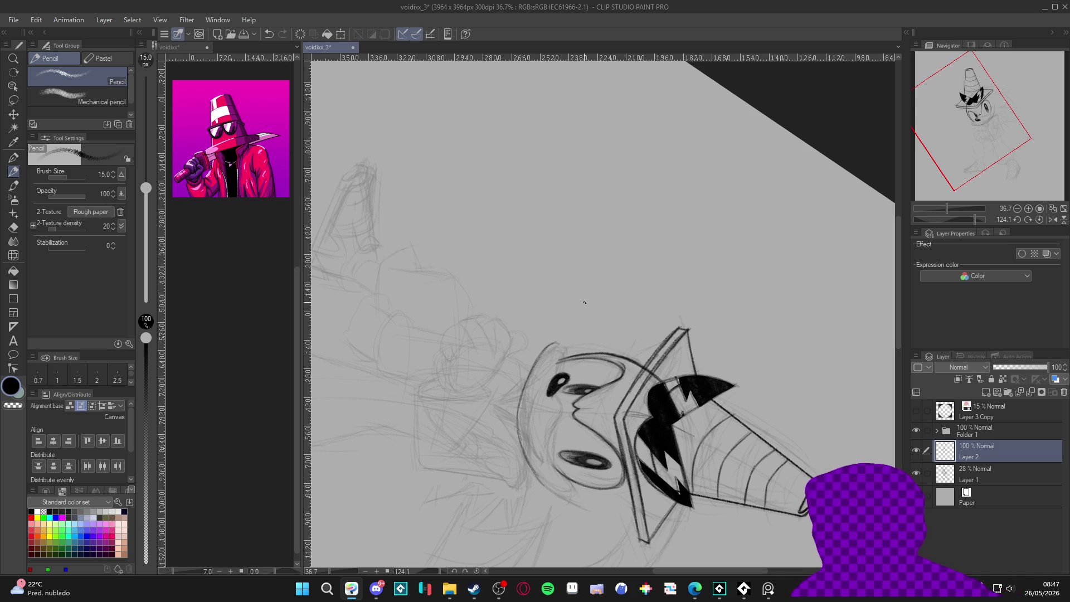
pyautogui.moveTo(523, 454)
pyautogui.mouseDown()
pyautogui.moveTo(517, 416)
pyautogui.moveTo(554, 350)
pyautogui.mouseUp()
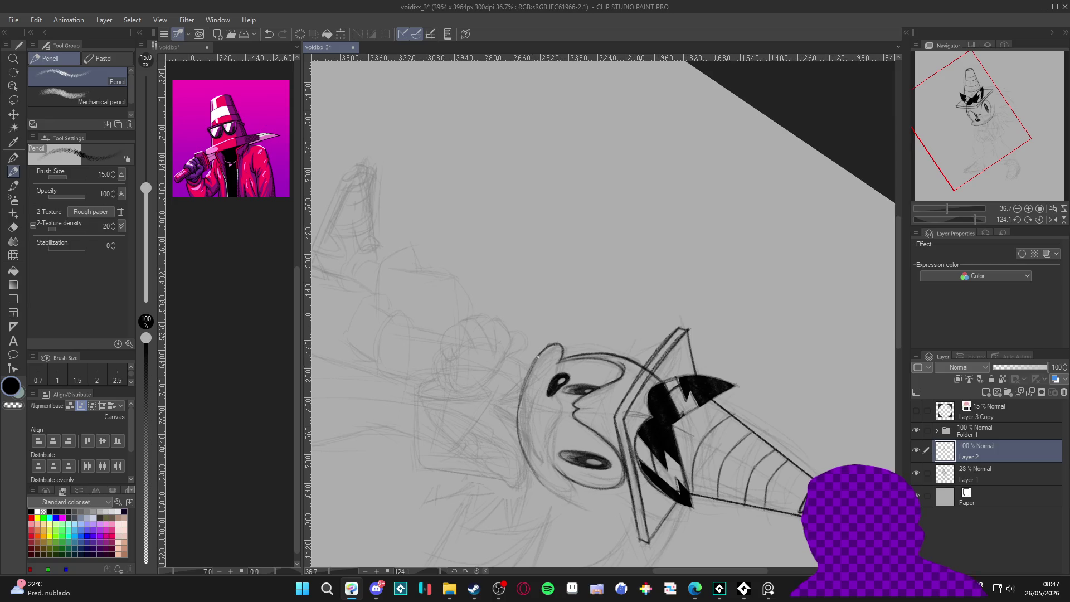
pyautogui.moveTo(543, 350); pyautogui.dragTo(519, 447)
pyautogui.moveTo(524, 384)
pyautogui.mouseDown()
pyautogui.moveTo(517, 446)
pyautogui.moveTo(546, 485)
pyautogui.mouseUp()
pyautogui.hotkey('ctrl', 'z')
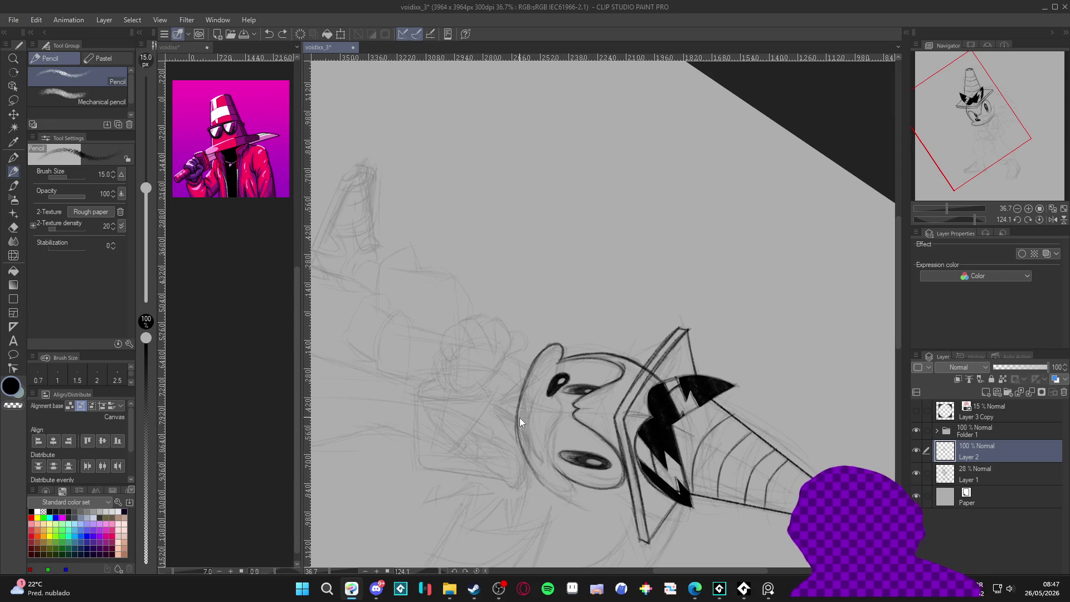
pyautogui.moveTo(516, 432)
pyautogui.mouseDown()
pyautogui.moveTo(515, 444)
pyautogui.moveTo(524, 396)
pyautogui.moveTo(520, 443)
pyautogui.moveTo(552, 484)
pyautogui.mouseUp()
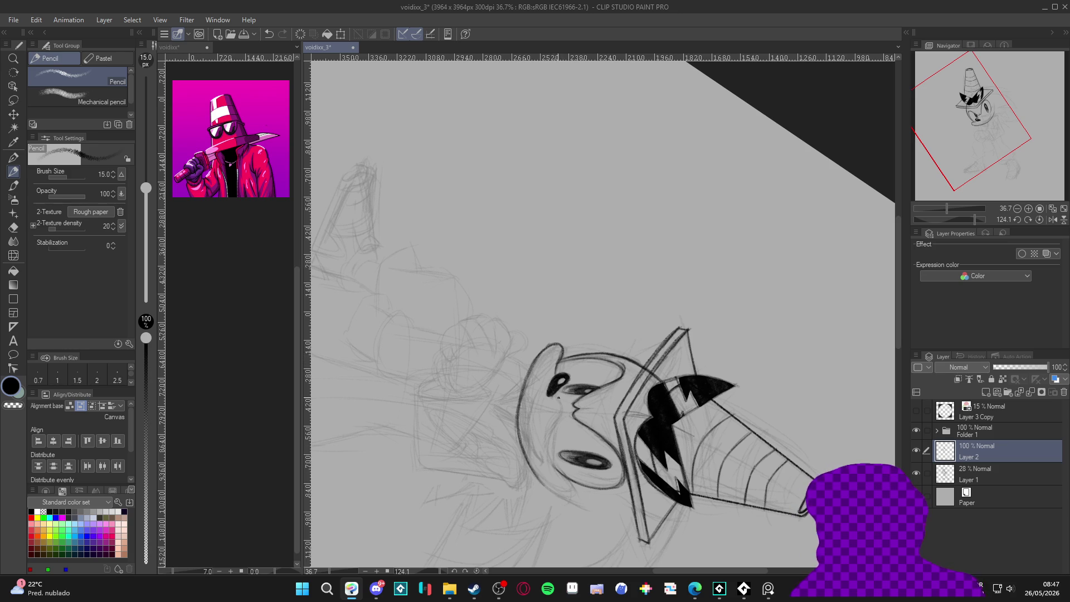
# Darken the ear outline and ink the cheek line, returning the view upright.
pyautogui.moveTo(559, 346); pyautogui.dragTo(560, 359)
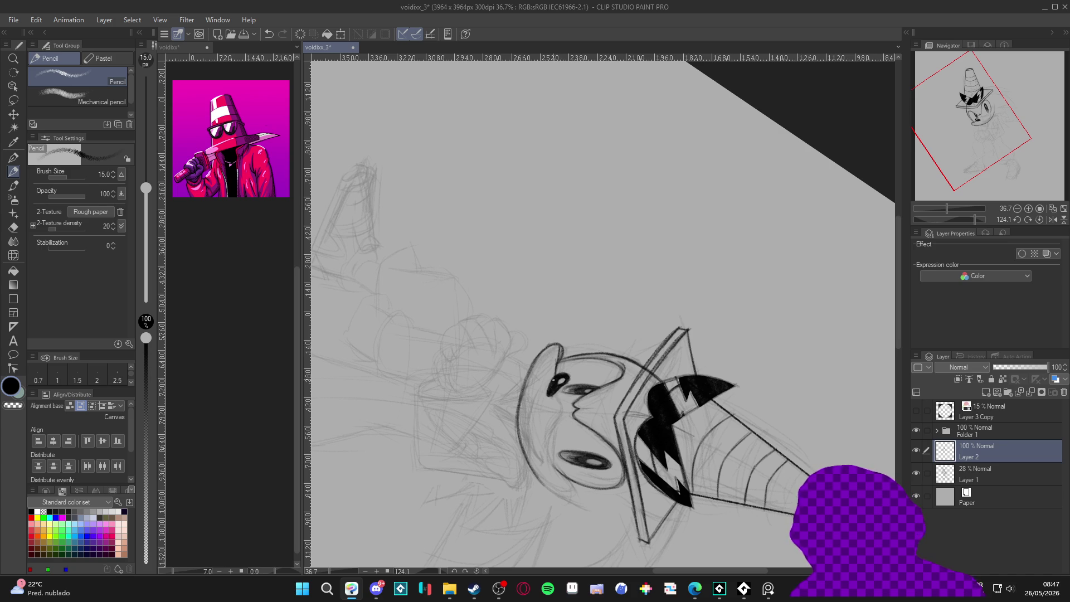
pyautogui.moveTo(557, 406)
pyautogui.mouseDown()
pyautogui.moveTo(552, 453)
pyautogui.moveTo(555, 470)
pyautogui.moveTo(564, 467)
pyautogui.moveTo(551, 458)
pyautogui.moveTo(551, 491)
pyautogui.moveTo(582, 502)
pyautogui.moveTo(647, 441)
pyautogui.moveTo(697, 362)
pyautogui.mouseUp()
pyautogui.moveTo(770, 306); pyautogui.dragTo(692, 396)
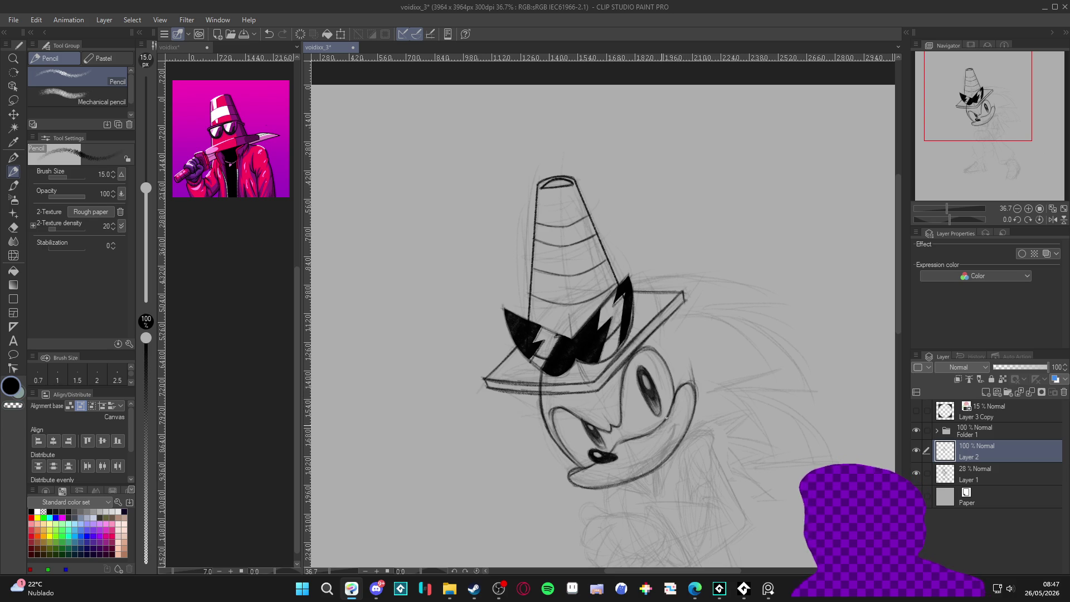
# With the view turned sideways, ink the muzzle line below the eye and extend the head outline.
pyautogui.press('r')
pyautogui.moveTo(681, 385); pyautogui.dragTo(447, 369)
pyautogui.press('p')
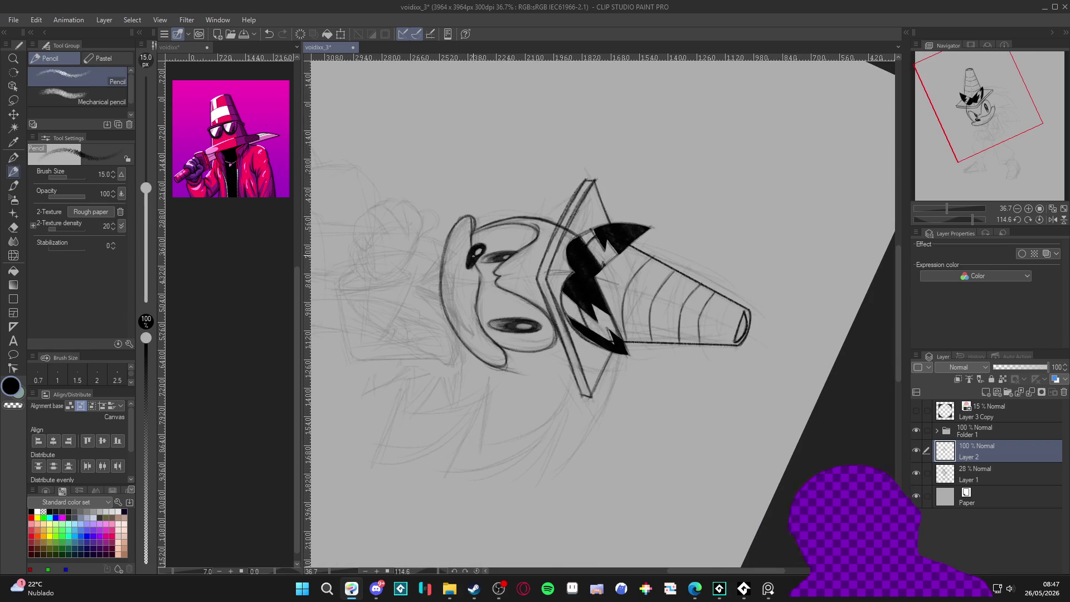
pyautogui.moveTo(472, 256); pyautogui.dragTo(476, 294)
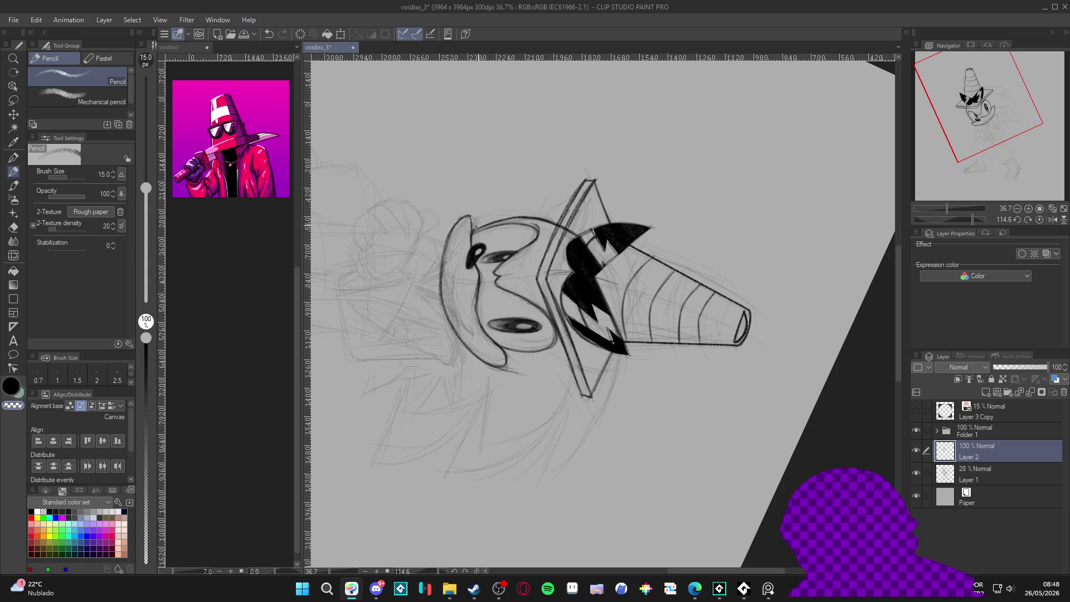
pyautogui.moveTo(469, 214)
pyautogui.mouseDown()
pyautogui.moveTo(557, 334)
pyautogui.moveTo(679, 450)
pyautogui.moveTo(690, 422)
pyautogui.mouseUp()
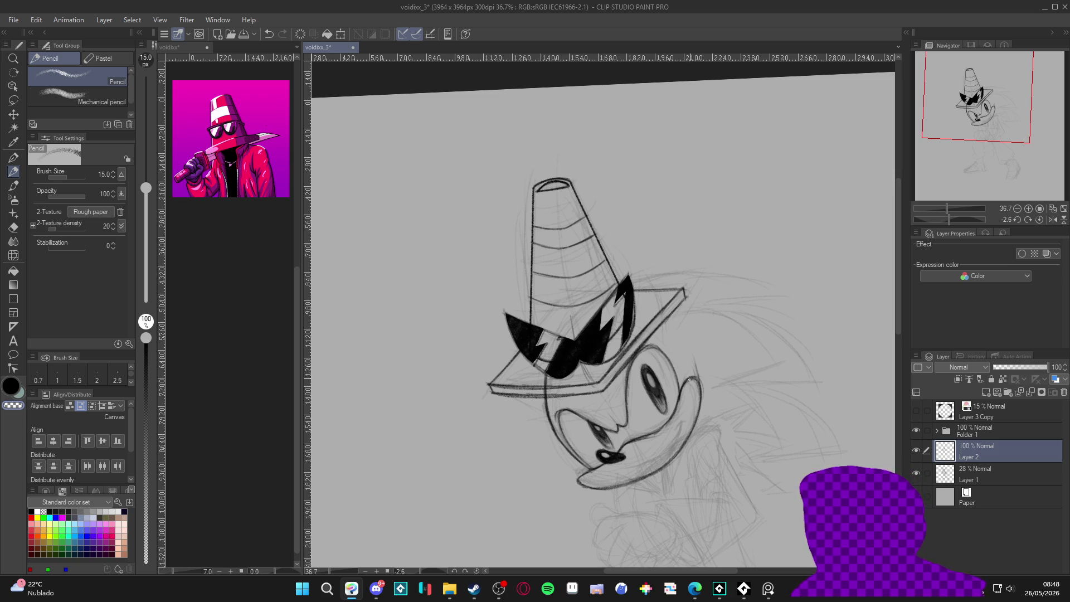
# Ink the inner ear line, then straighten and recentre the view on Sonic's head.
pyautogui.moveTo(694, 378); pyautogui.dragTo(680, 391)
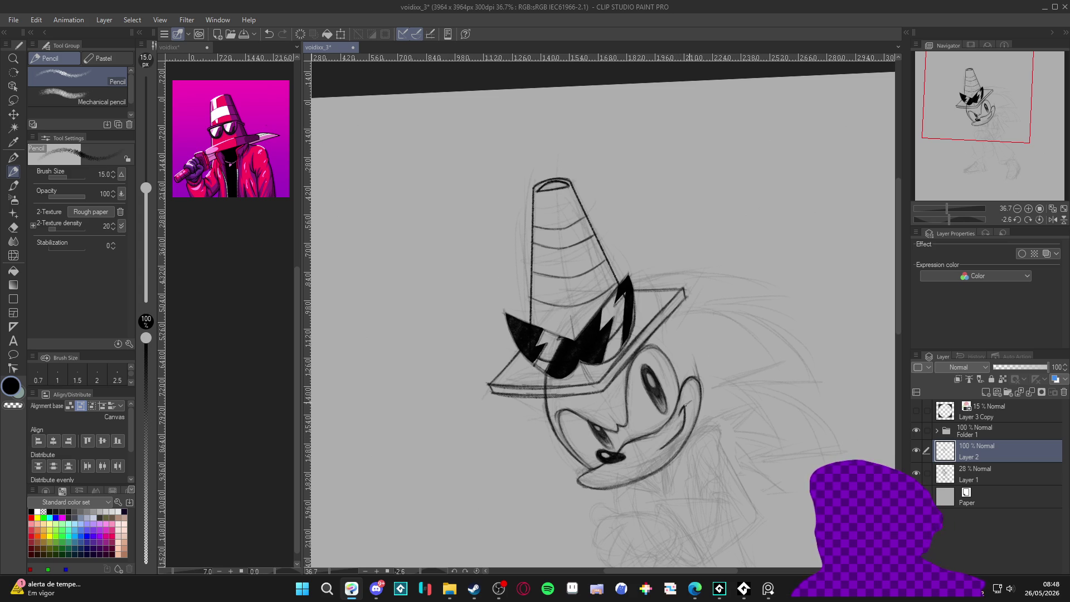
pyautogui.moveTo(806, 512); pyautogui.dragTo(689, 415)
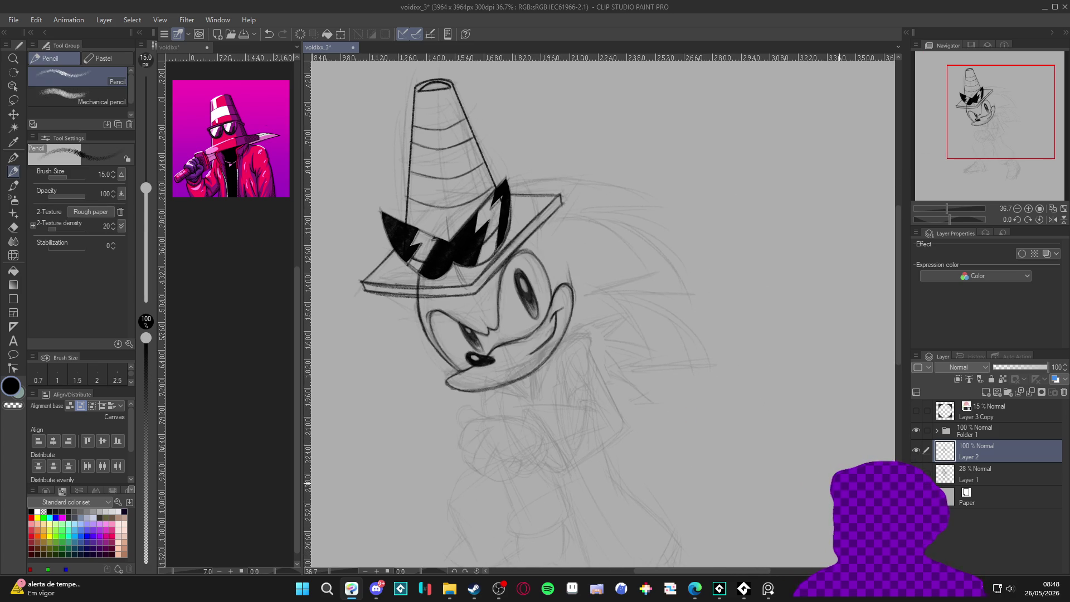
pyautogui.moveTo(778, 489); pyautogui.dragTo(768, 496)
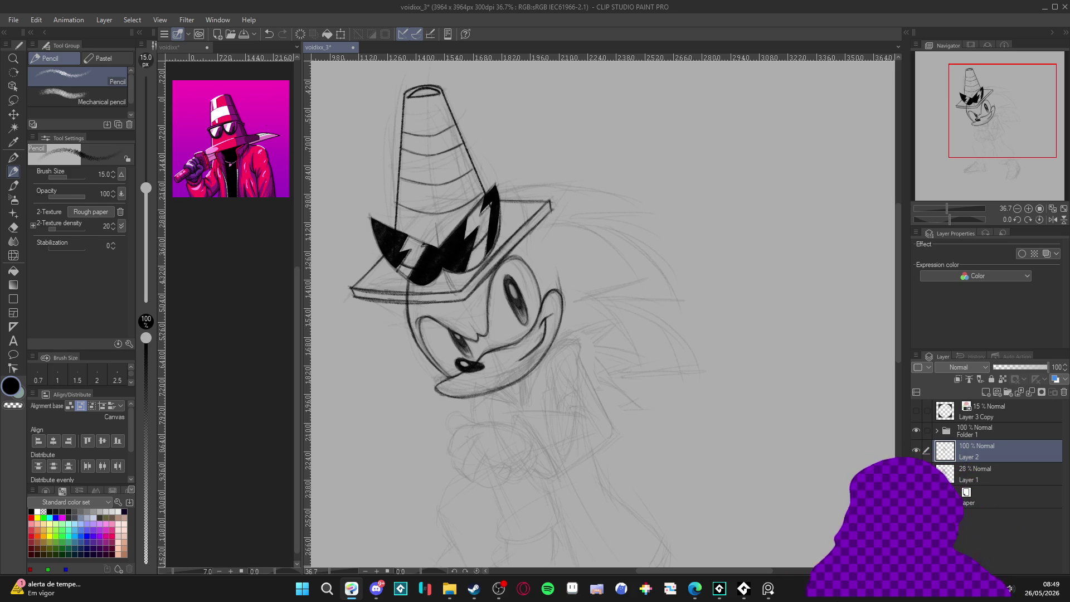
pyautogui.scroll(-2, 504, 352)
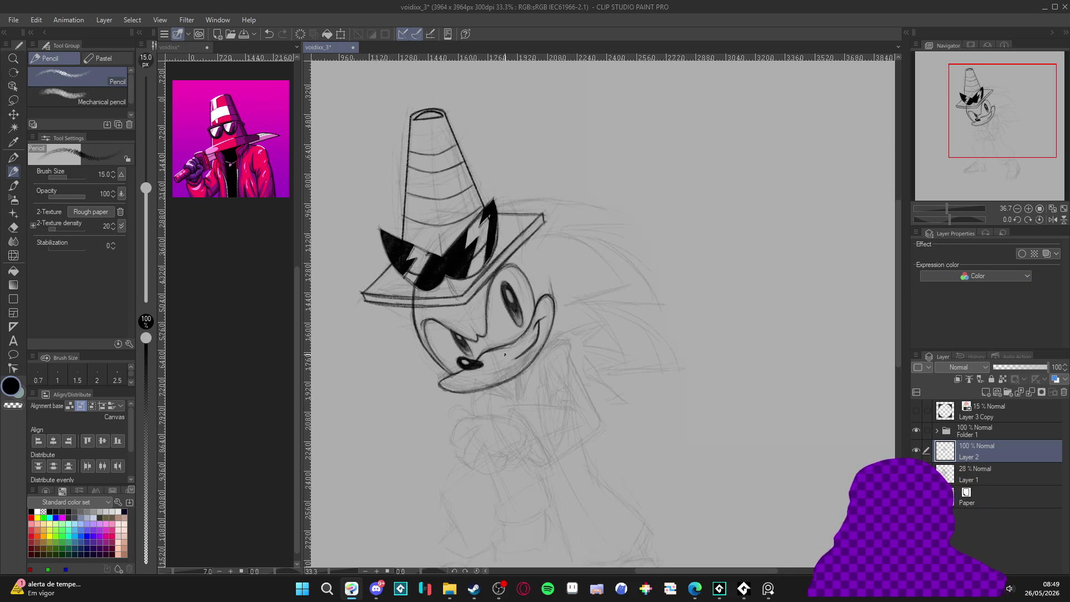
# Save the drawing with the inked face, cone hat and jagged shades.
pyautogui.moveTo(542, 341); pyautogui.dragTo(586, 308)
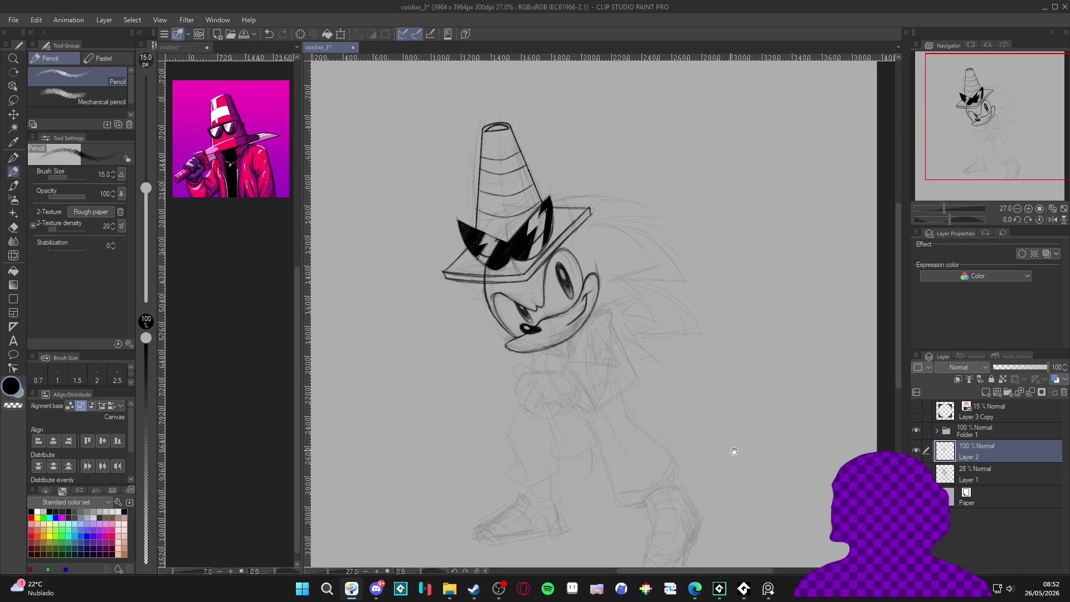
pyautogui.click(915, 449)
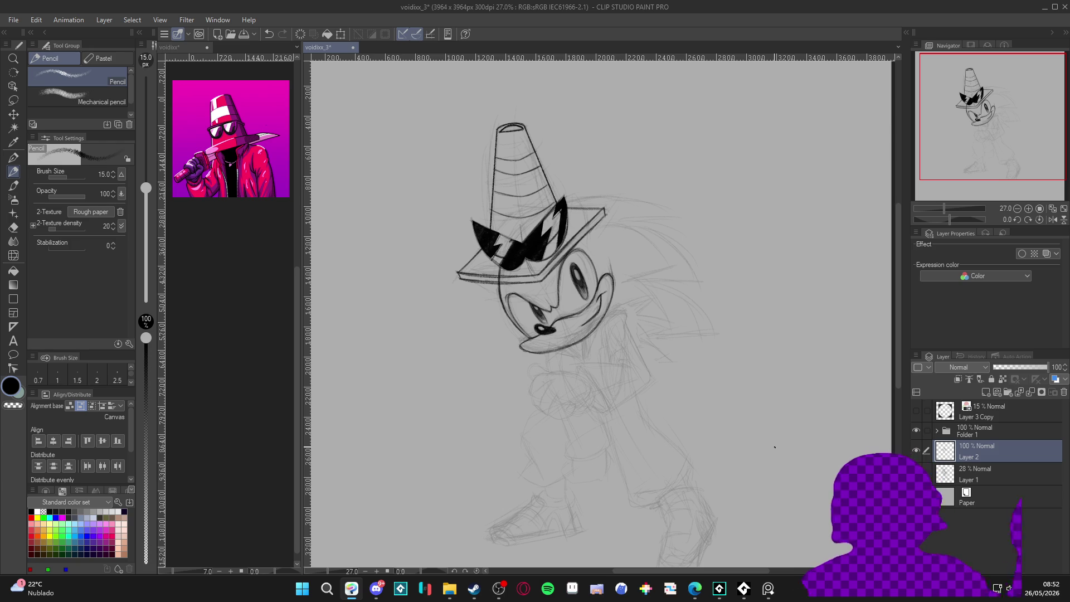
pyautogui.hotkey('ctrl', 's')
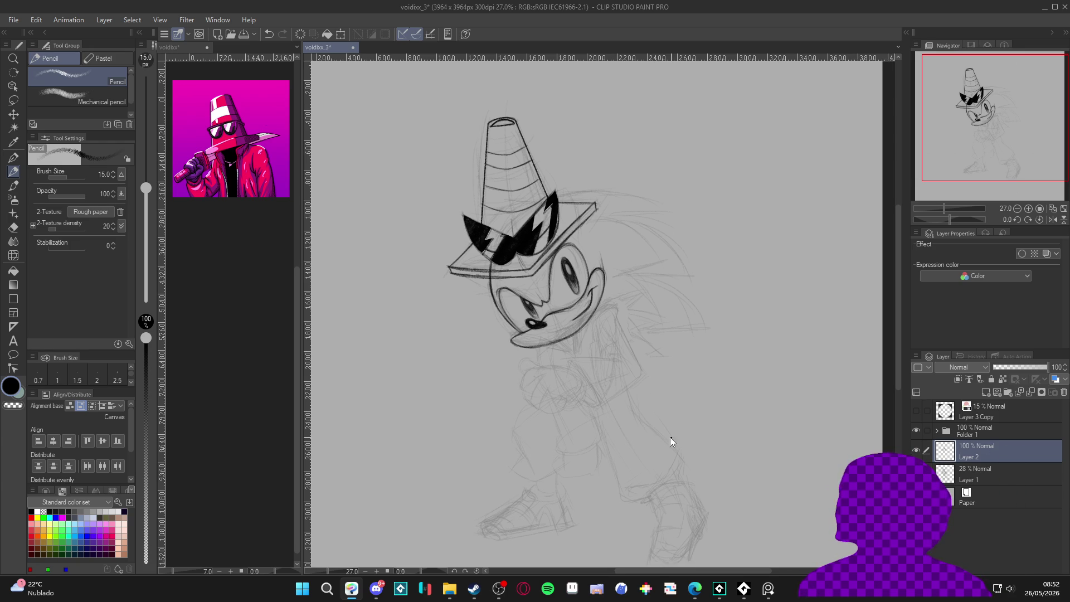
pyautogui.moveTo(671, 423)
pyautogui.mouseDown()
pyautogui.moveTo(700, 365)
pyautogui.moveTo(660, 285)
pyautogui.mouseUp()
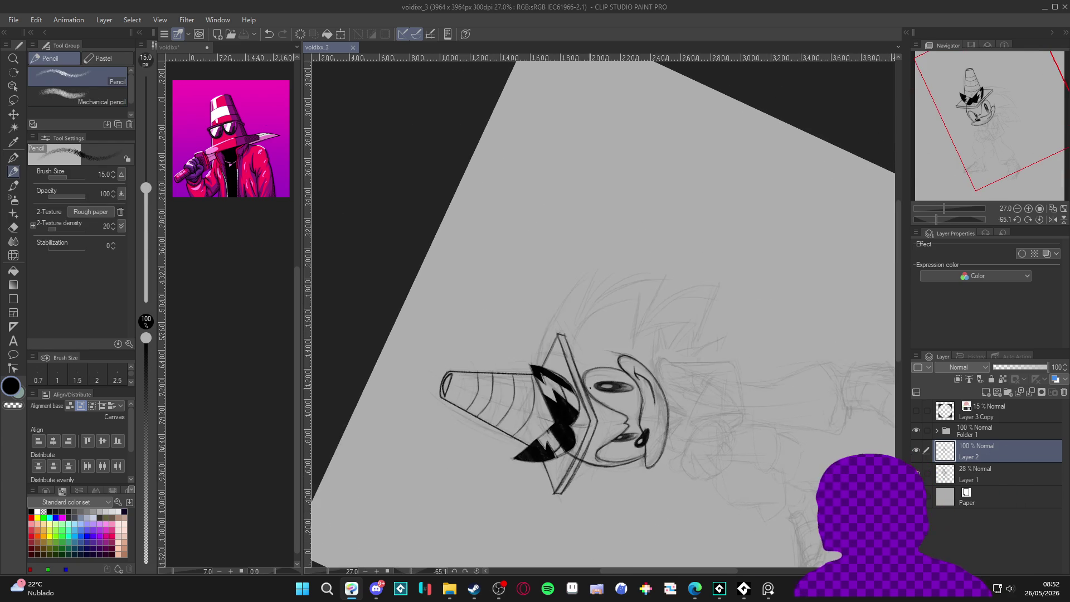
# Ink the first quill curving up from the head, plus hair strokes beside it at a 45° view.
pyautogui.click(538, 368)
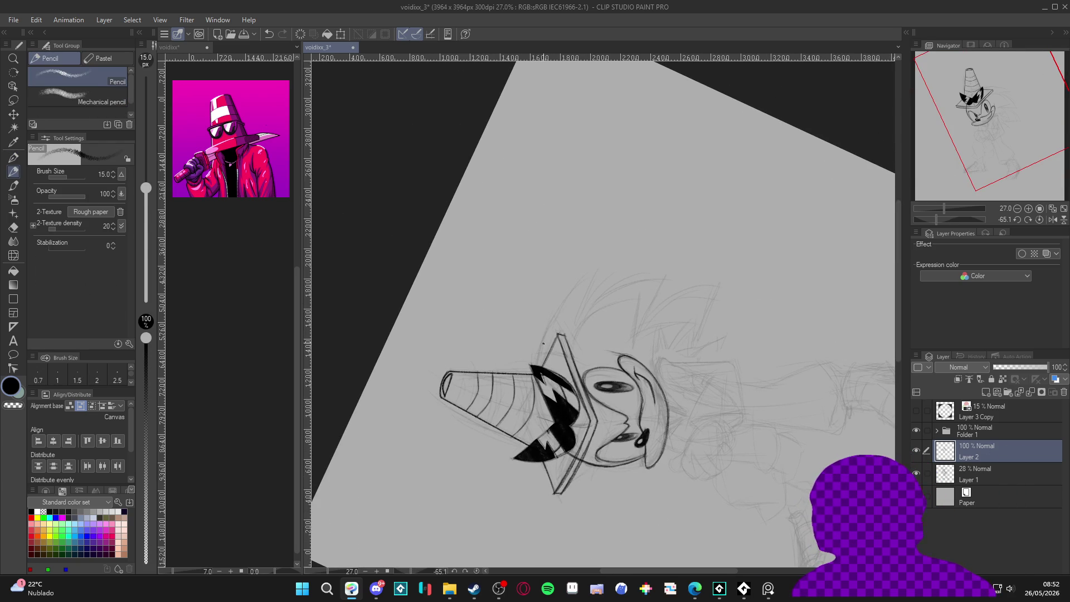
pyautogui.moveTo(543, 335)
pyautogui.mouseDown()
pyautogui.moveTo(593, 267)
pyautogui.moveTo(592, 305)
pyautogui.mouseUp()
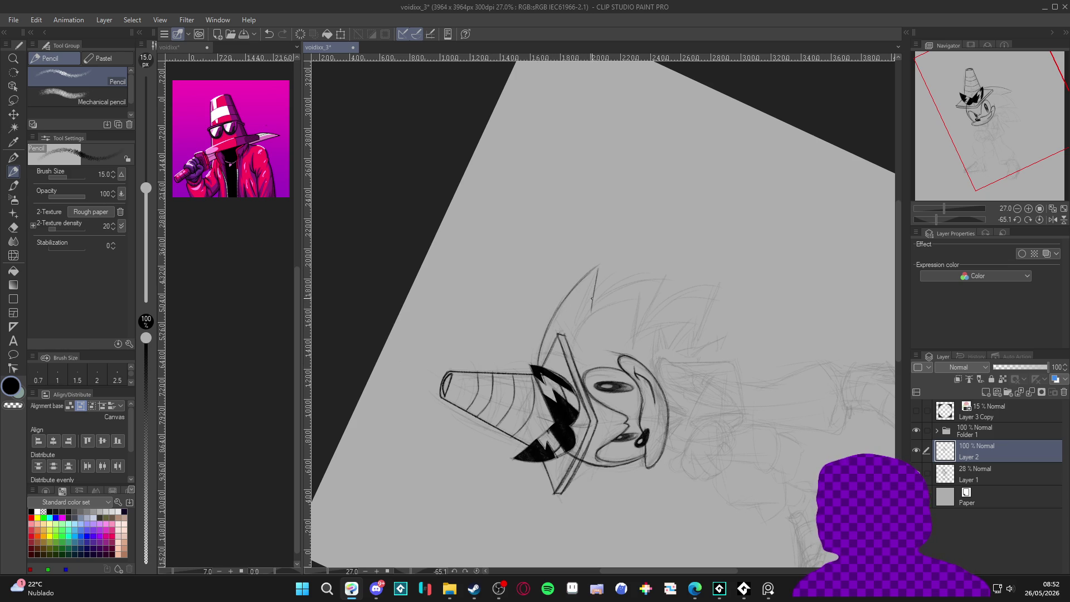
pyautogui.moveTo(600, 263); pyautogui.dragTo(594, 285)
pyautogui.moveTo(541, 339); pyautogui.dragTo(599, 263)
pyautogui.press('r')
pyautogui.moveTo(745, 262)
pyautogui.mouseDown()
pyautogui.moveTo(624, 445)
pyautogui.moveTo(579, 448)
pyautogui.mouseUp()
pyautogui.press('p')
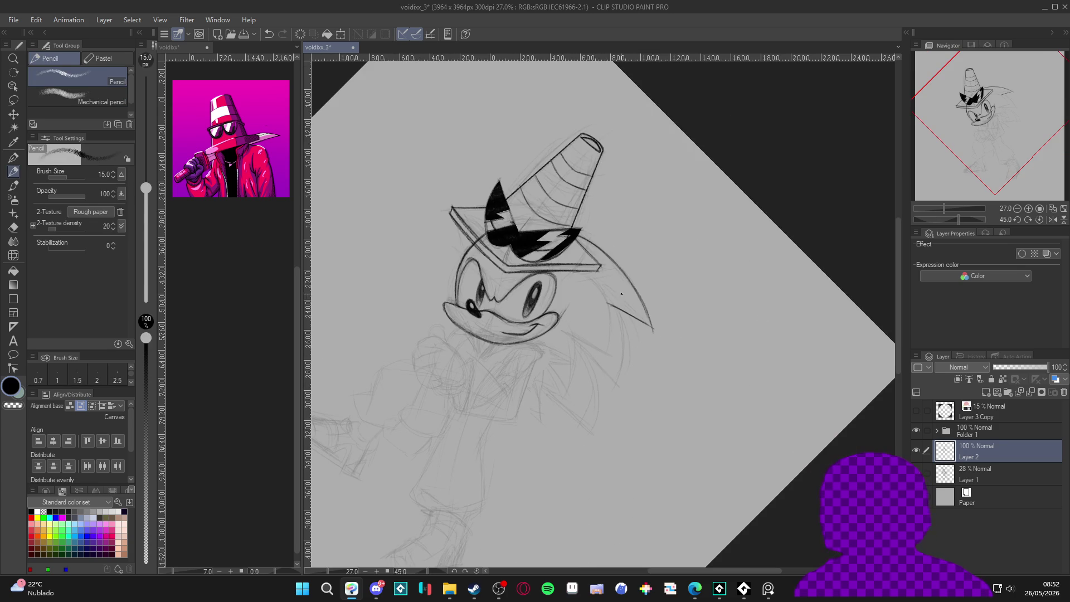
pyautogui.moveTo(618, 314)
pyautogui.mouseDown()
pyautogui.moveTo(614, 387)
pyautogui.moveTo(661, 357)
pyautogui.moveTo(664, 276)
pyautogui.moveTo(644, 330)
pyautogui.mouseUp()
# With the view tilted 20°, ink a line running down from the hair spike.
pyautogui.press('r')
pyautogui.press('p')
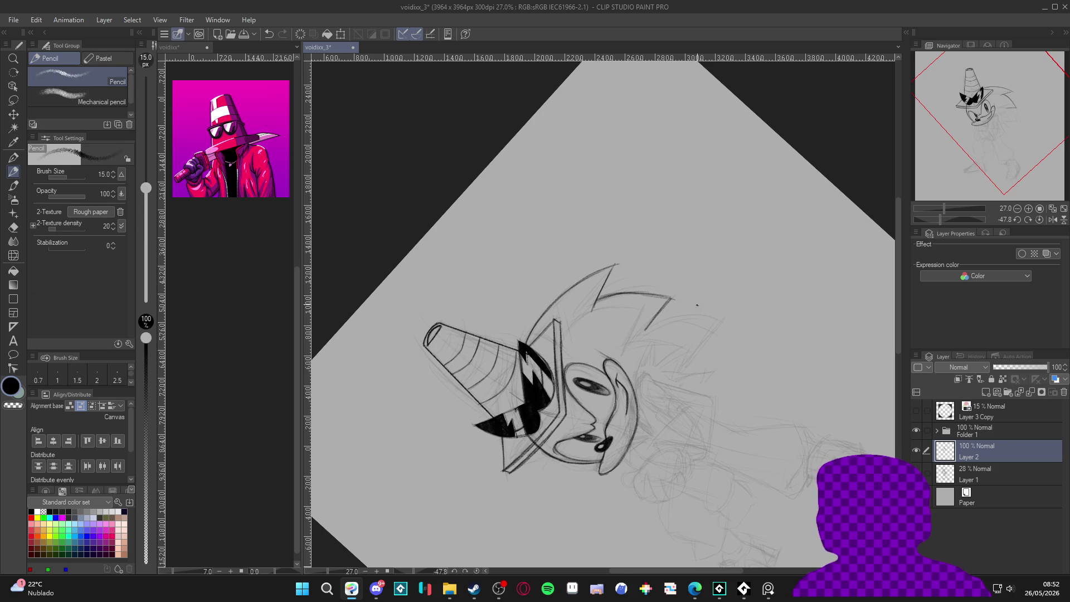
pyautogui.press('r')
pyautogui.doubleClick(685, 298)
pyautogui.press('p')
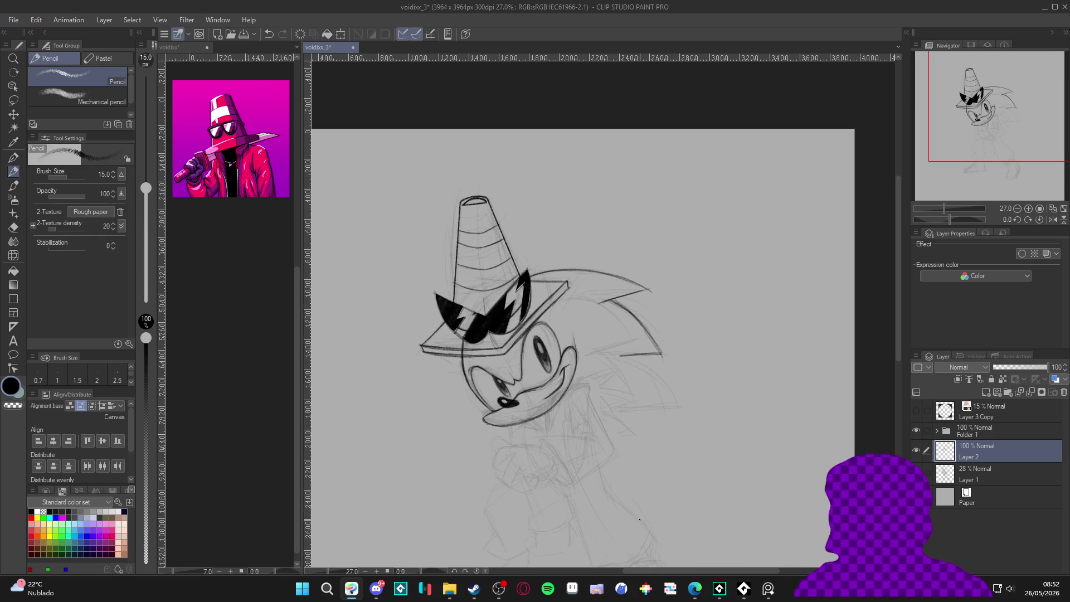
pyautogui.press('r')
pyautogui.moveTo(639, 519); pyautogui.dragTo(676, 487)
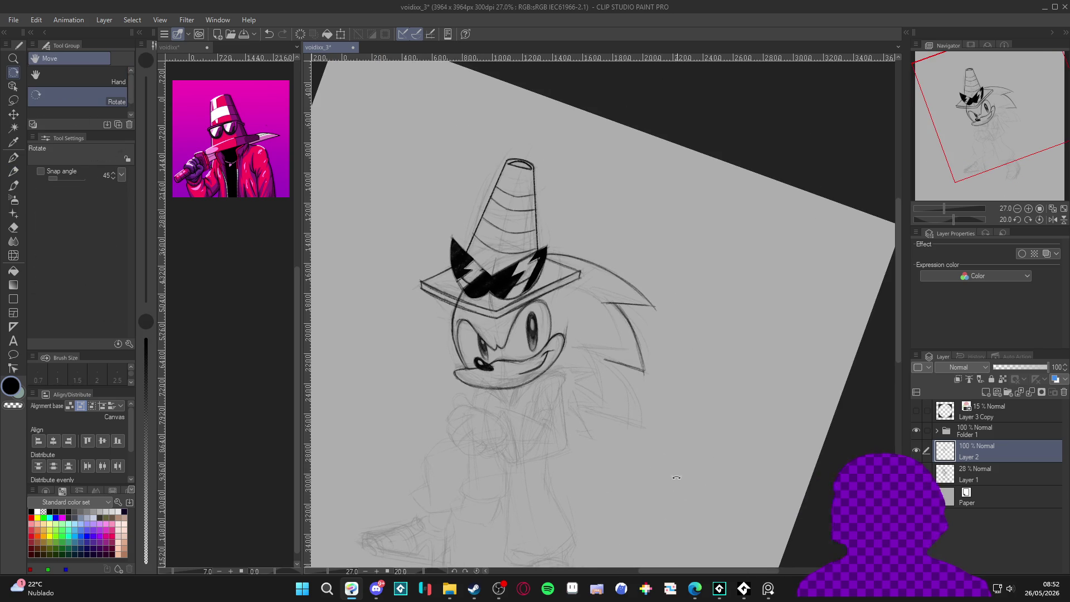
pyautogui.press('p')
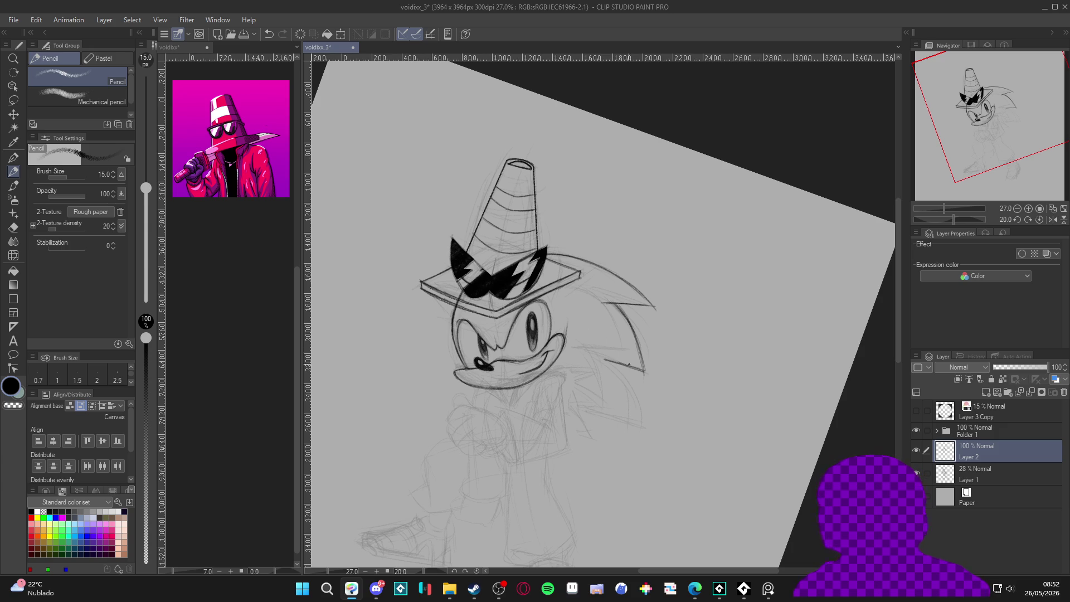
pyautogui.moveTo(611, 361)
pyautogui.mouseDown()
pyautogui.moveTo(627, 423)
pyautogui.moveTo(702, 340)
pyautogui.moveTo(710, 308)
pyautogui.mouseUp()
# Replace an undone stroke with a short pencil stroke near the hair, viewing the canvas nearly upside down.
pyautogui.press('r')
pyautogui.press('p')
pyautogui.hotkey('ctrl', 'z')
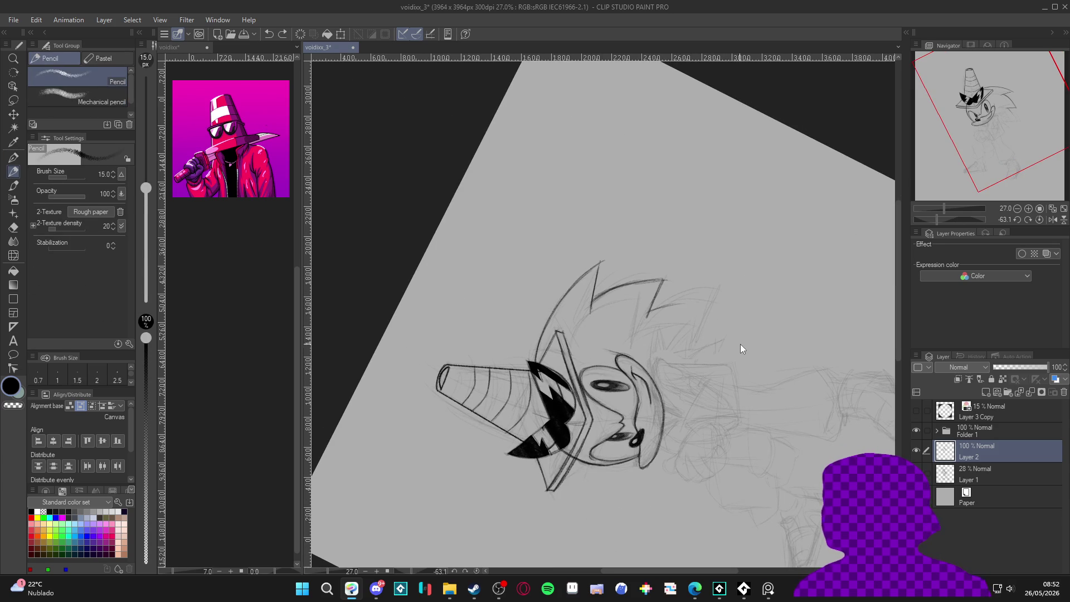
pyautogui.moveTo(757, 382)
pyautogui.mouseDown()
pyautogui.moveTo(609, 423)
pyautogui.moveTo(514, 245)
pyautogui.moveTo(588, 201)
pyautogui.moveTo(671, 410)
pyautogui.mouseUp()
pyautogui.moveTo(554, 386)
pyautogui.mouseDown()
pyautogui.moveTo(562, 411)
pyautogui.moveTo(546, 358)
pyautogui.mouseUp()
pyautogui.press('r')
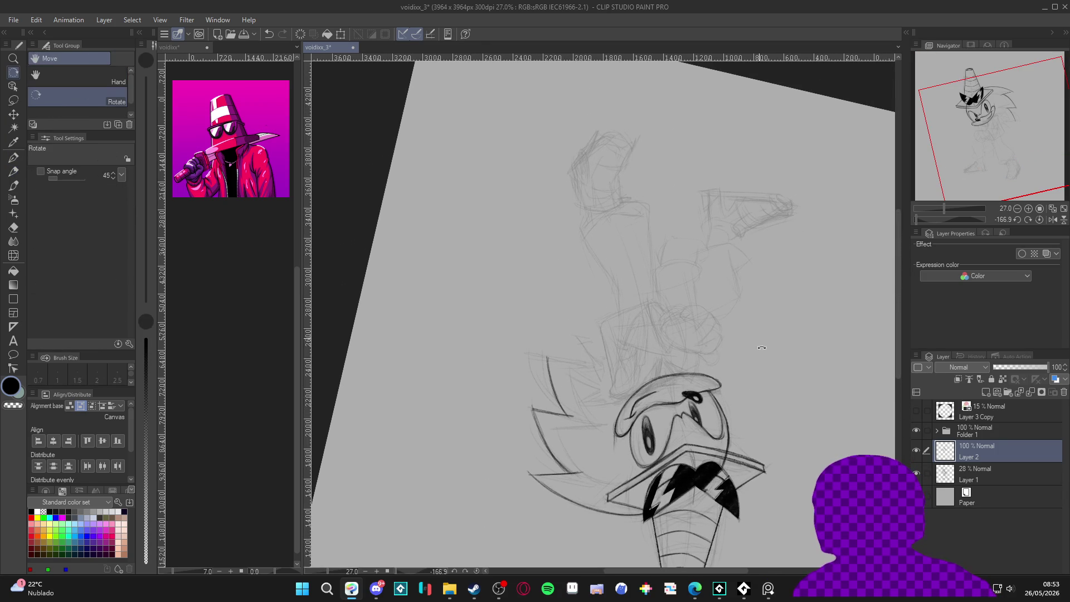
pyautogui.moveTo(724, 335); pyautogui.dragTo(512, 477)
pyautogui.doubleClick(646, 432)
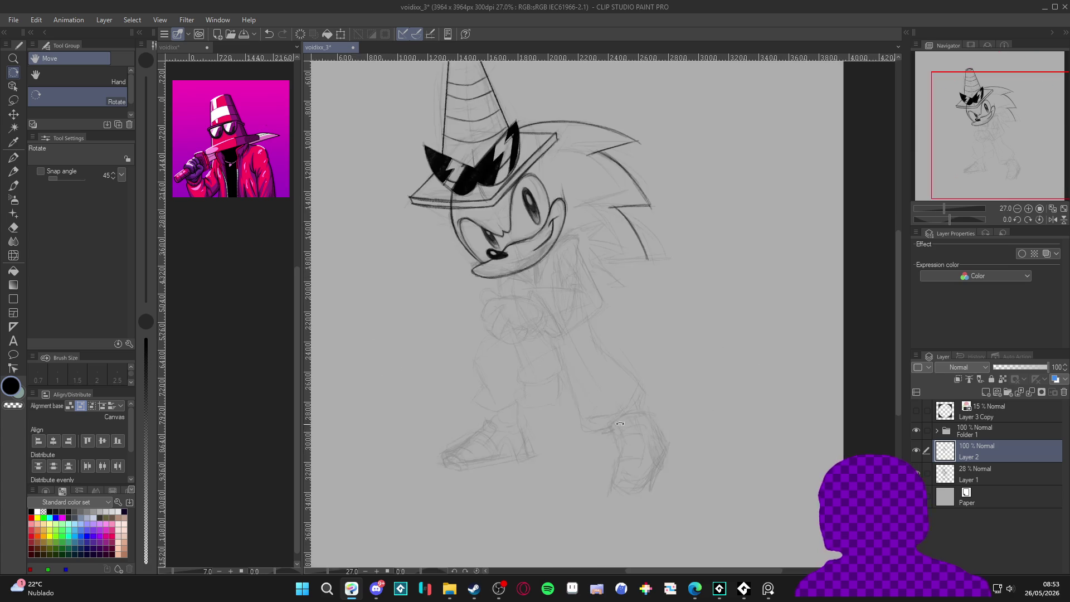
pyautogui.moveTo(645, 425); pyautogui.dragTo(656, 454)
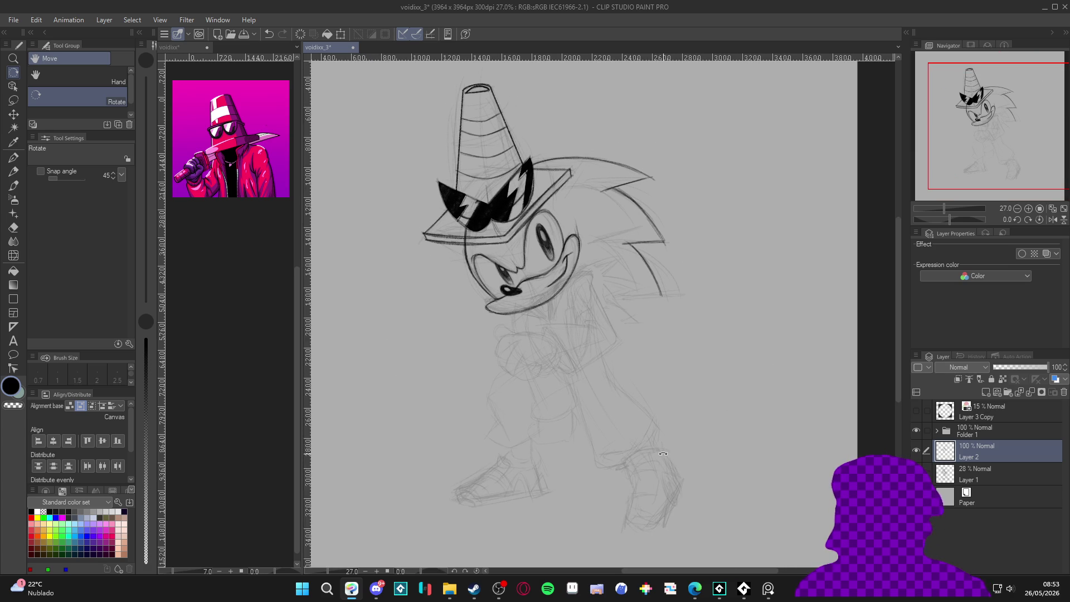
# At about -107° rotation, redraw and darken the spiky head line, erasing its overshooting top.
pyautogui.moveTo(716, 430); pyautogui.dragTo(681, 169)
pyautogui.press('p')
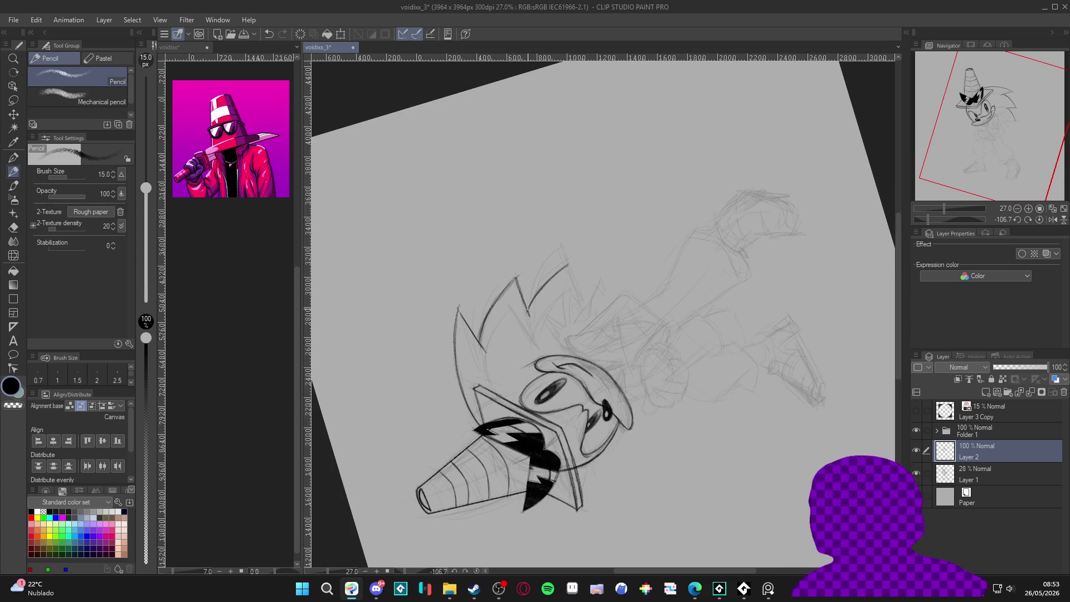
pyautogui.moveTo(535, 298)
pyautogui.mouseDown()
pyautogui.moveTo(583, 249)
pyautogui.moveTo(566, 265)
pyautogui.moveTo(563, 250)
pyautogui.moveTo(550, 301)
pyautogui.moveTo(541, 278)
pyautogui.moveTo(534, 313)
pyautogui.moveTo(576, 245)
pyautogui.mouseUp()
pyautogui.press('e')
pyautogui.press('p')
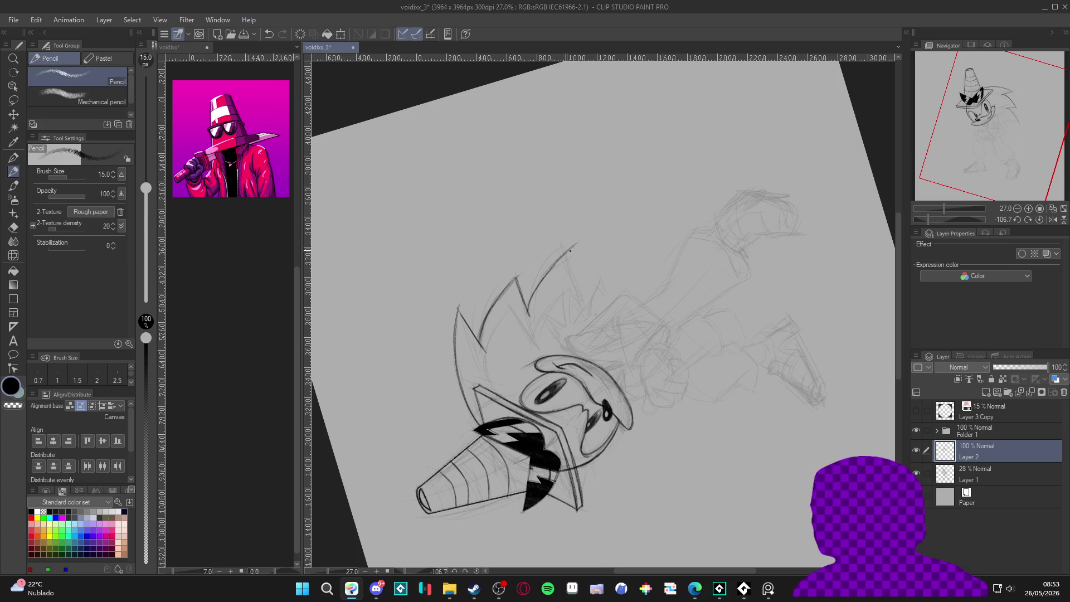
pyautogui.moveTo(528, 307); pyautogui.dragTo(584, 239)
pyautogui.hotkey('ctrl', 'z')
pyautogui.hotkey('ctrl', 'z')
pyautogui.moveTo(529, 302); pyautogui.dragTo(563, 246)
pyautogui.moveTo(532, 292)
pyautogui.mouseDown()
pyautogui.moveTo(577, 231)
pyautogui.moveTo(581, 286)
pyautogui.mouseUp()
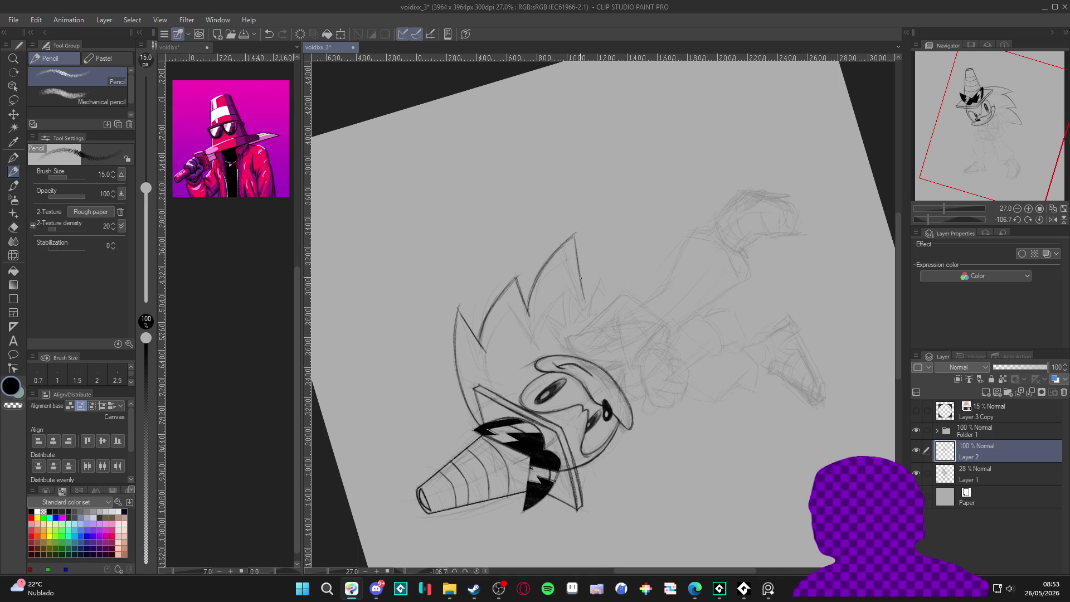
# Add a mark near the hair spike and ink the lower quill tips, then reset rotation upright.
pyautogui.press('r')
pyautogui.doubleClick(520, 471)
pyautogui.press('p')
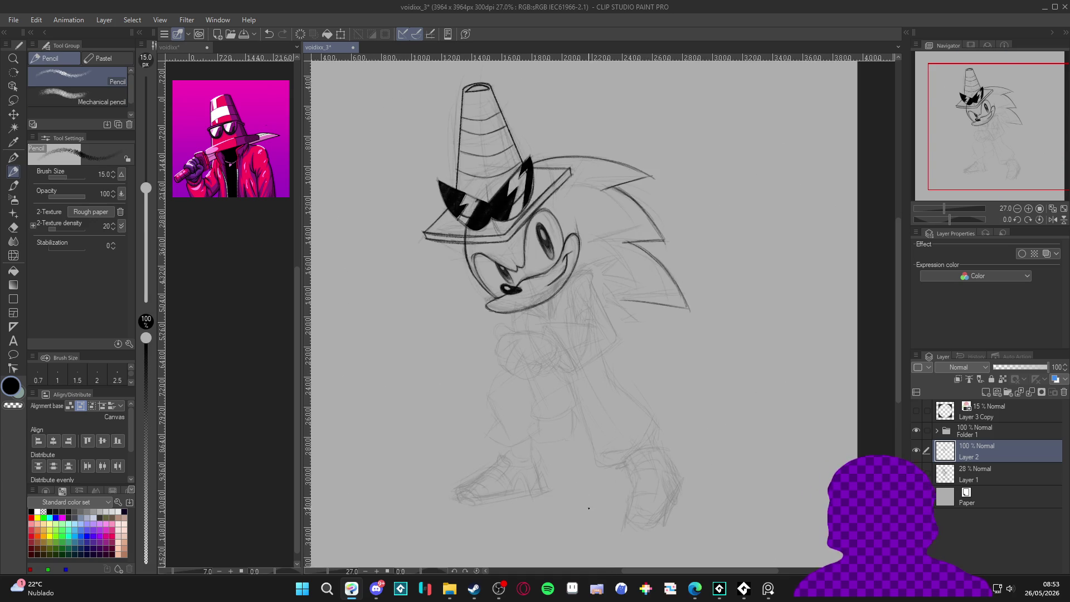
pyautogui.press('r')
pyautogui.moveTo(750, 374)
pyautogui.mouseDown()
pyautogui.moveTo(757, 269)
pyautogui.moveTo(717, 200)
pyautogui.mouseUp()
pyautogui.press('p')
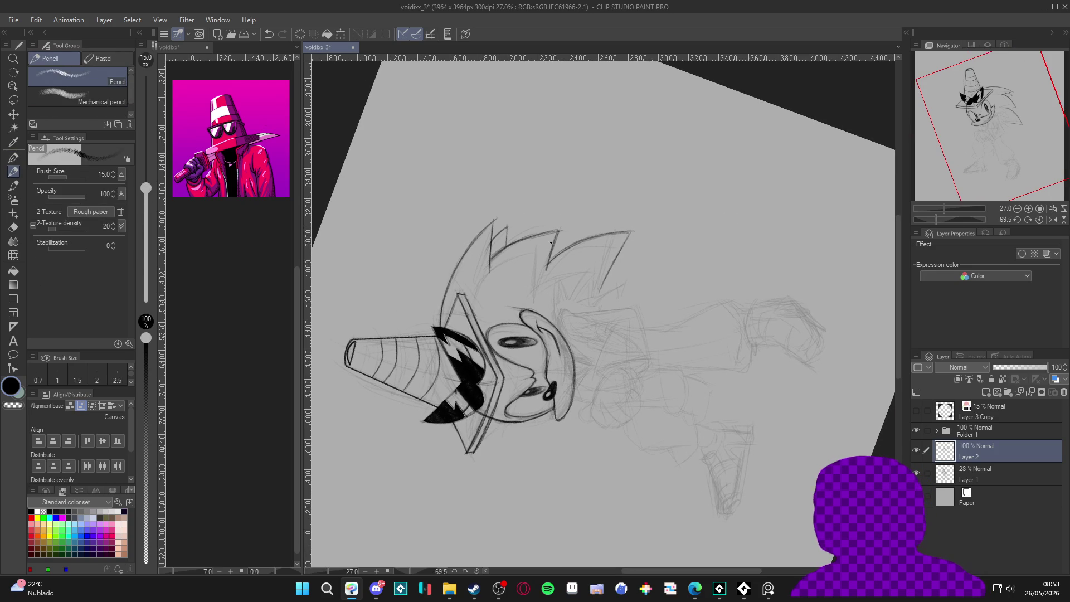
pyautogui.moveTo(569, 235); pyautogui.dragTo(555, 242)
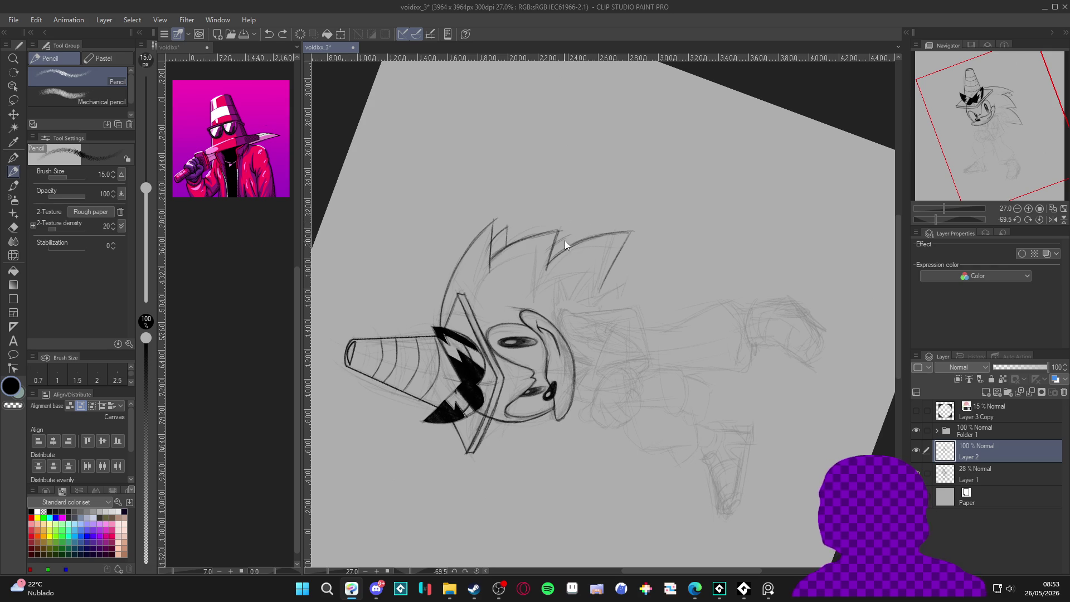
pyautogui.press('r')
pyautogui.moveTo(561, 243); pyautogui.dragTo(517, 374)
pyautogui.moveTo(690, 306); pyautogui.dragTo(681, 365)
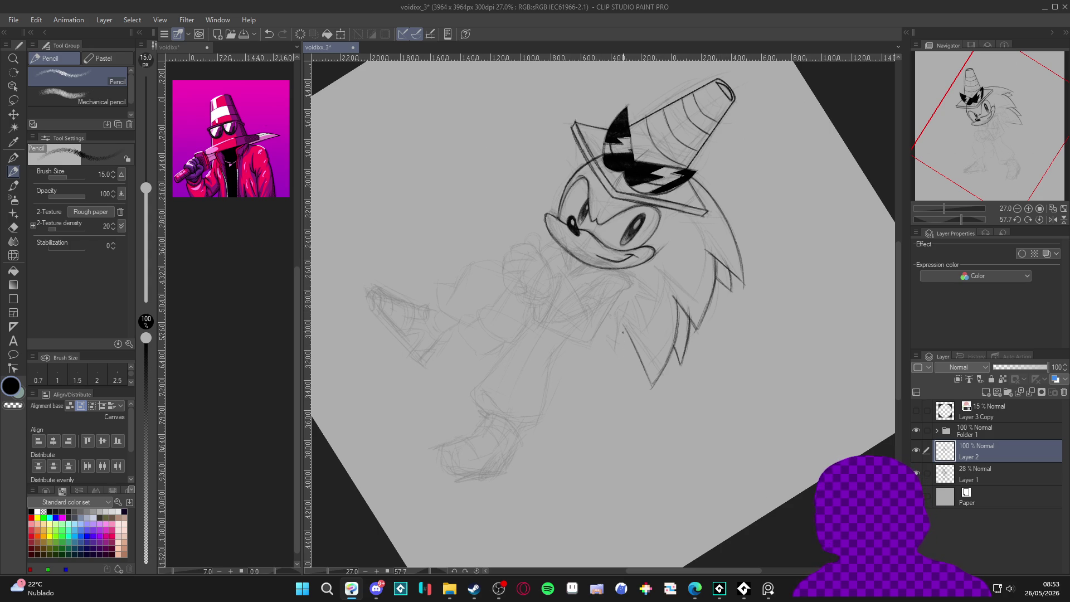
pyautogui.hotkey('ctrl', '@')
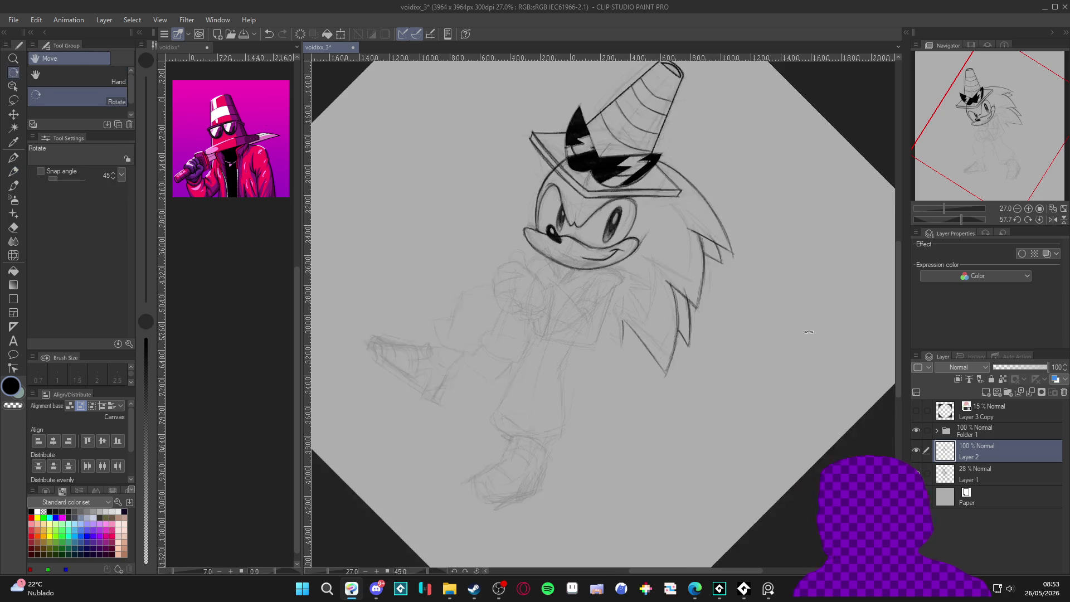
# Save the file, then ink and darken the arm outline where the arms cross.
pyautogui.hotkey('ctrl', 's')
pyautogui.moveTo(717, 404)
pyautogui.mouseDown()
pyautogui.moveTo(728, 422)
pyautogui.moveTo(712, 442)
pyautogui.mouseUp()
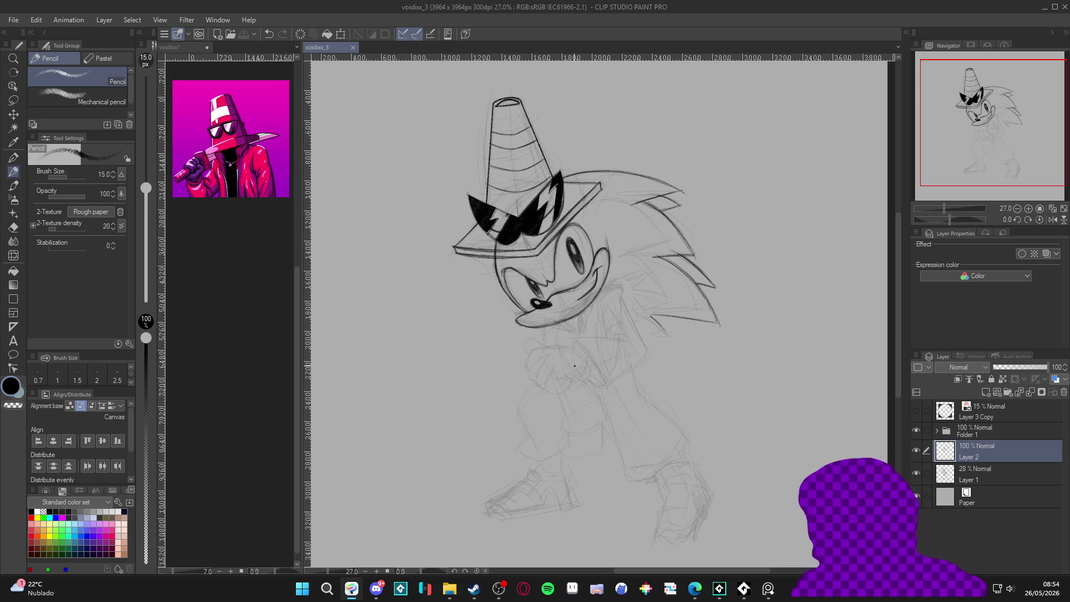
pyautogui.moveTo(573, 359); pyautogui.dragTo(577, 350)
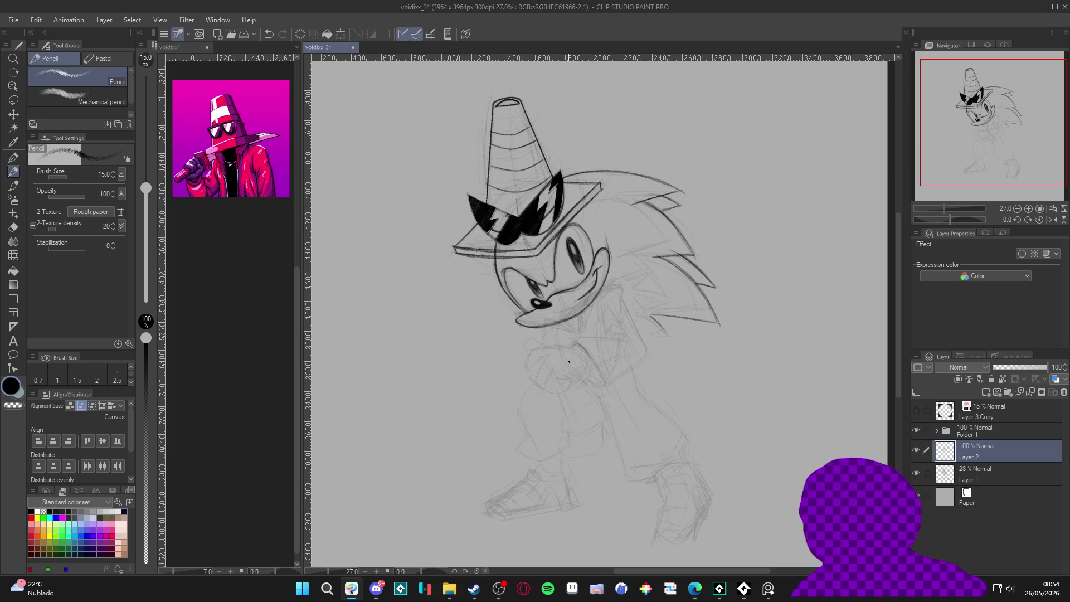
pyautogui.moveTo(590, 361); pyautogui.dragTo(594, 387)
pyautogui.hotkey('ctrl', 'z')
pyautogui.moveTo(569, 352); pyautogui.dragTo(577, 341)
pyautogui.moveTo(596, 385); pyautogui.dragTo(593, 360)
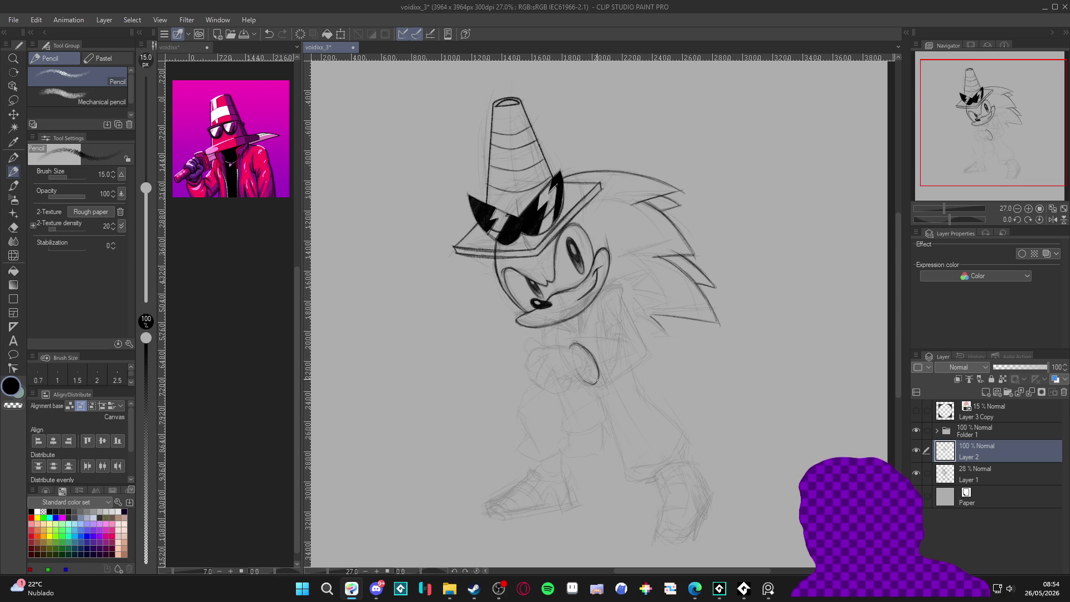
pyautogui.moveTo(576, 351); pyautogui.dragTo(589, 372)
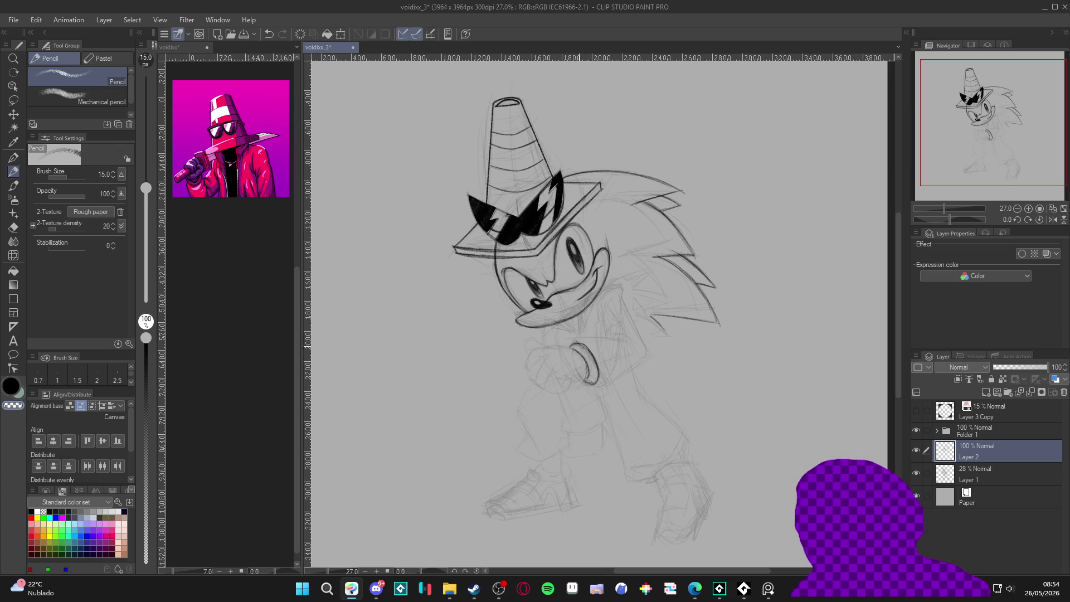
# Ink the right and lower-right sides of the ring-shaped glove cuff.
pyautogui.moveTo(587, 350); pyautogui.dragTo(597, 372)
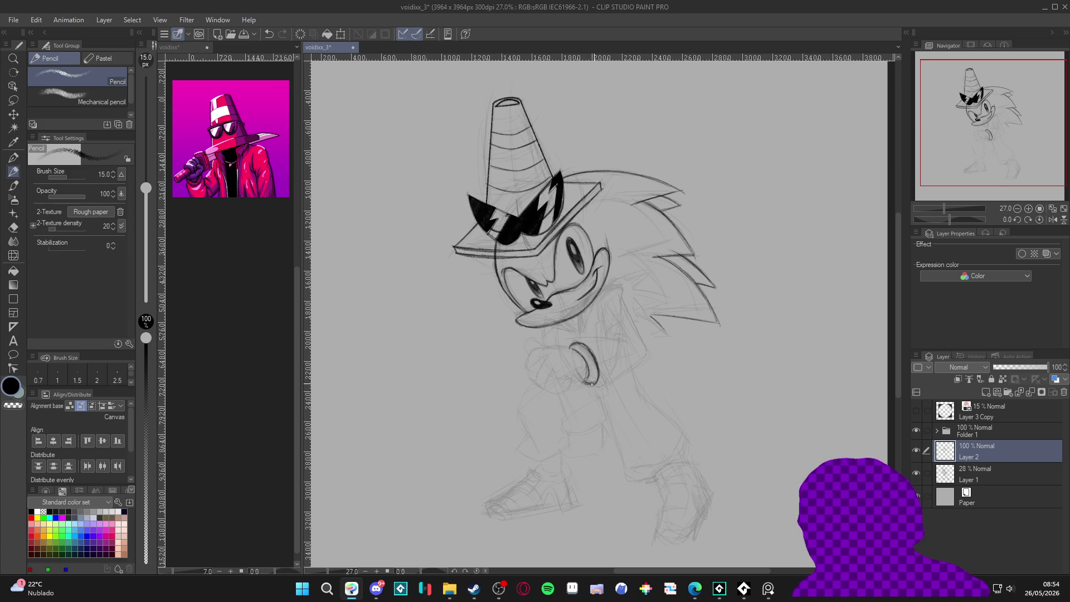
pyautogui.moveTo(590, 380); pyautogui.dragTo(586, 366)
pyautogui.hotkey('shift', 'space')
pyautogui.moveTo(585, 365); pyautogui.dragTo(649, 366)
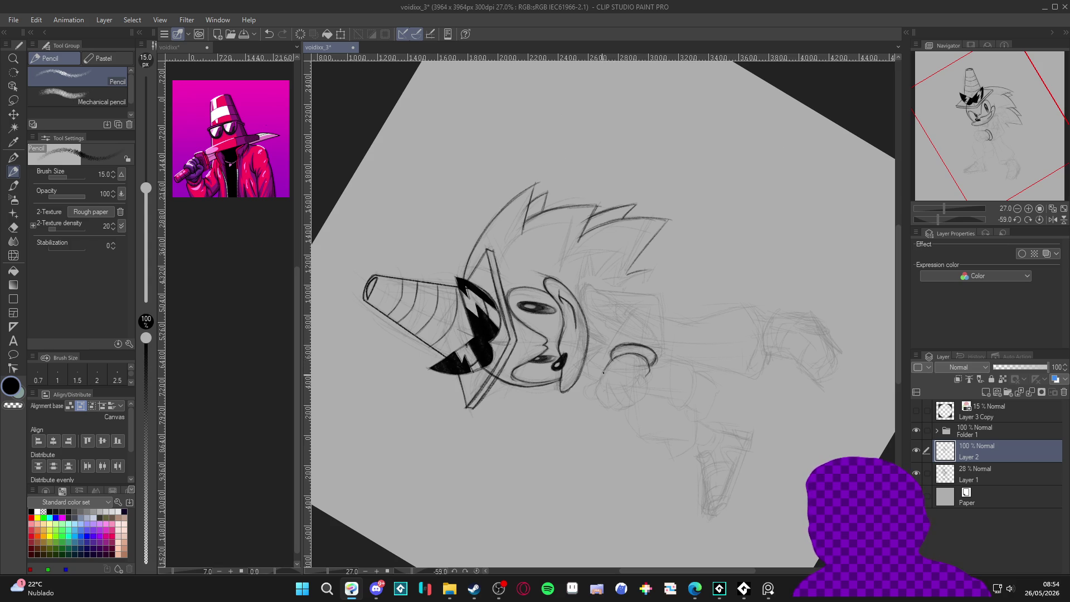
# Stroke over the hand and the fist's lower fingers below the crossed arms, then reset the view upright.
pyautogui.moveTo(602, 380)
pyautogui.mouseDown()
pyautogui.moveTo(584, 467)
pyautogui.moveTo(523, 363)
pyautogui.mouseUp()
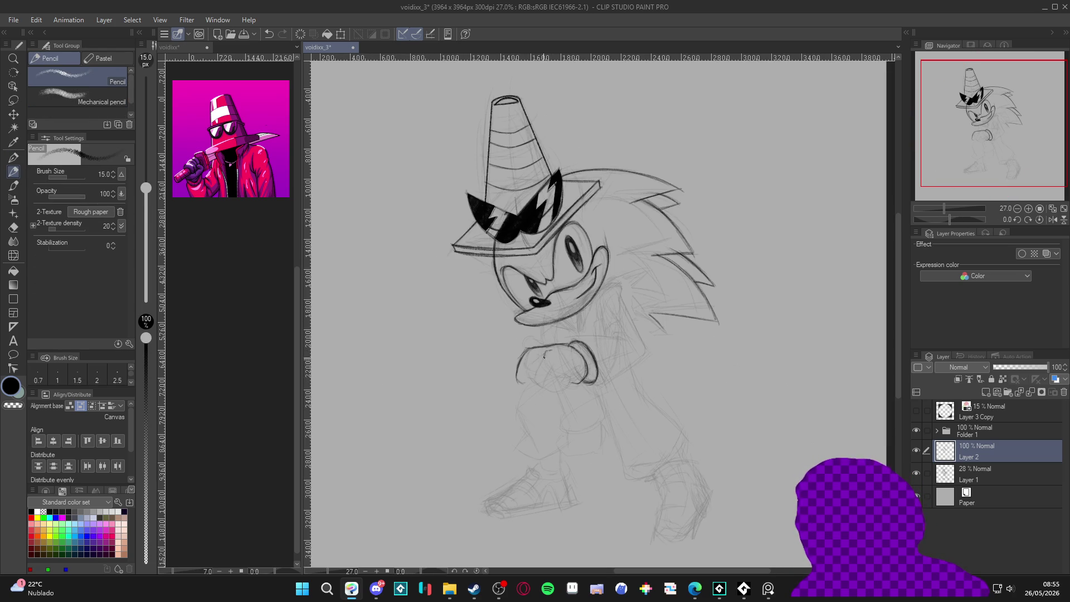
pyautogui.moveTo(534, 368); pyautogui.dragTo(536, 396)
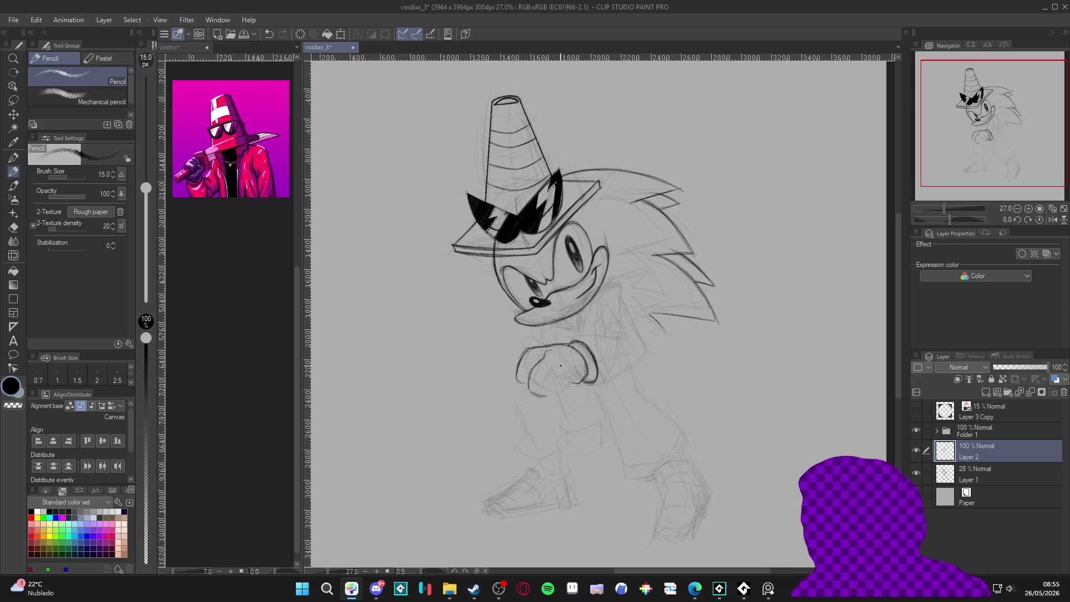
pyautogui.moveTo(553, 375); pyautogui.dragTo(550, 393)
pyautogui.moveTo(539, 376); pyautogui.dragTo(538, 395)
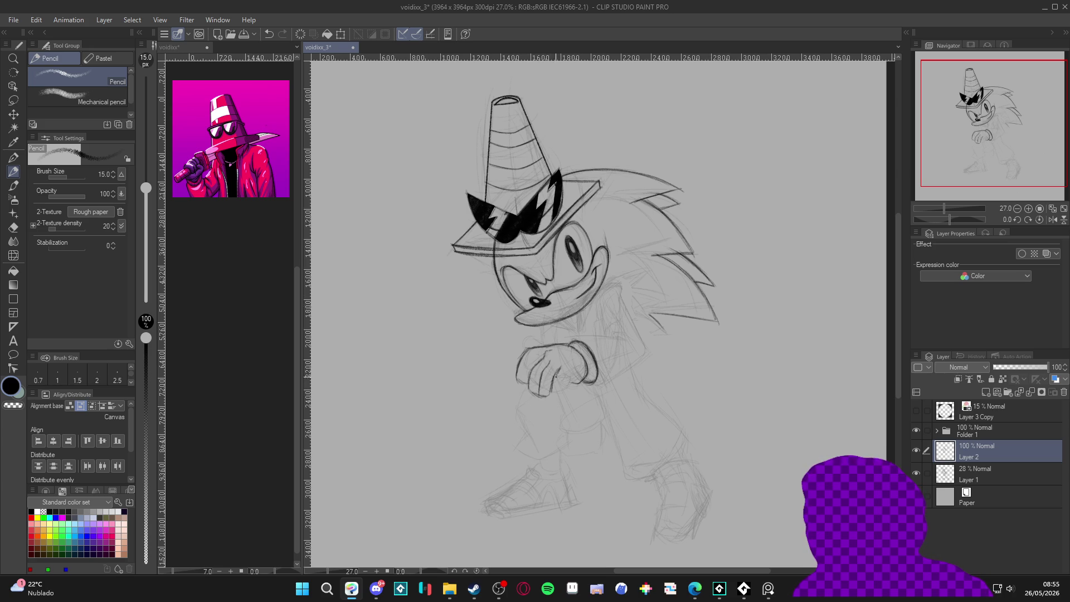
pyautogui.moveTo(556, 385); pyautogui.dragTo(562, 388)
pyautogui.moveTo(666, 411); pyautogui.dragTo(626, 365)
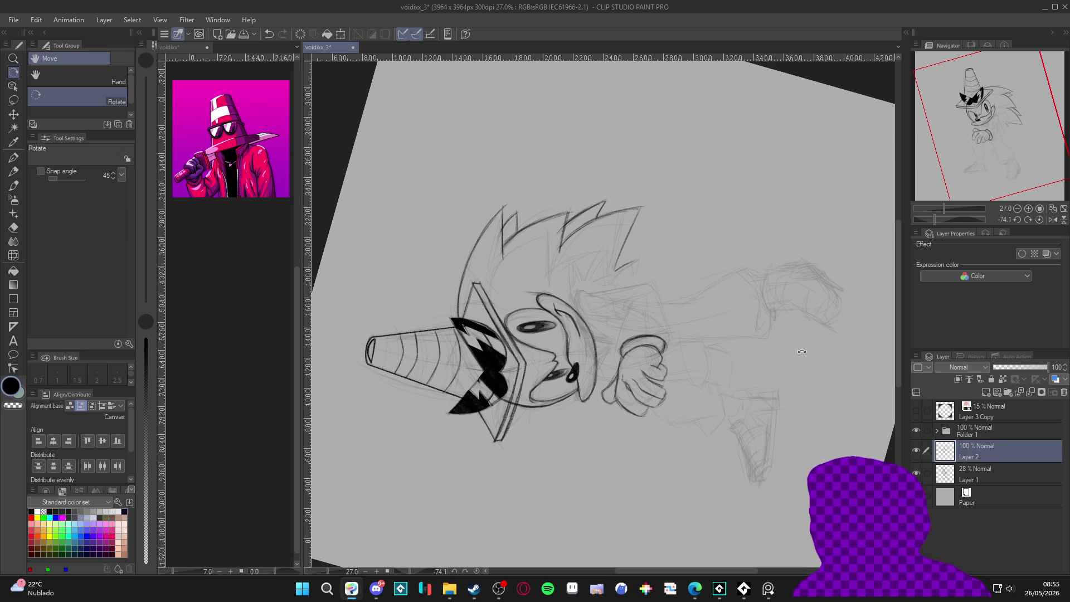
pyautogui.doubleClick(610, 381)
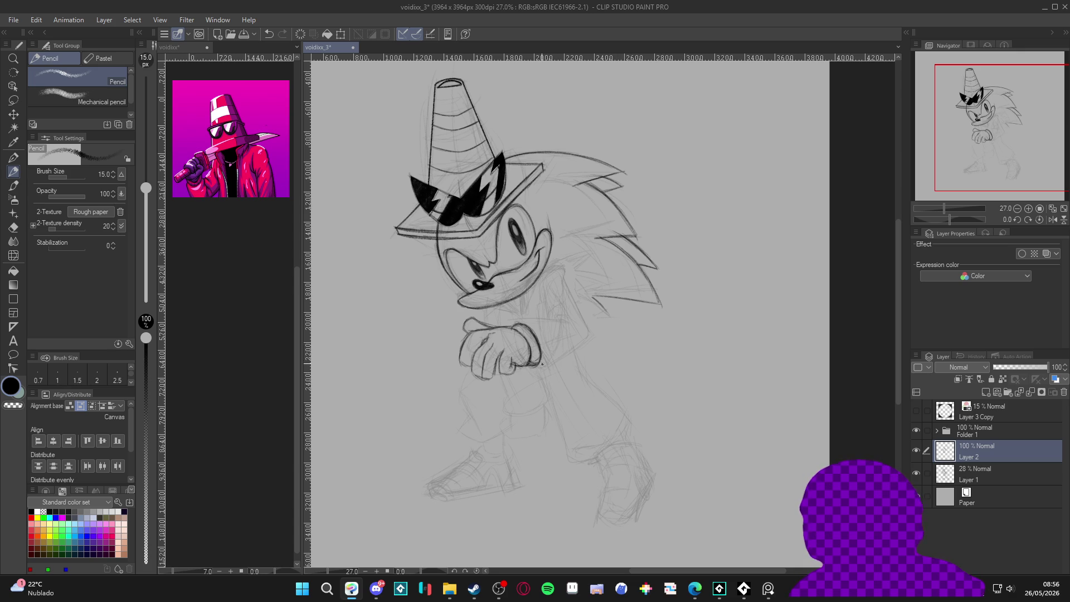
# Erase the stray sketch lines right of the fist with a hard 30 px eraser.
pyautogui.press('e')
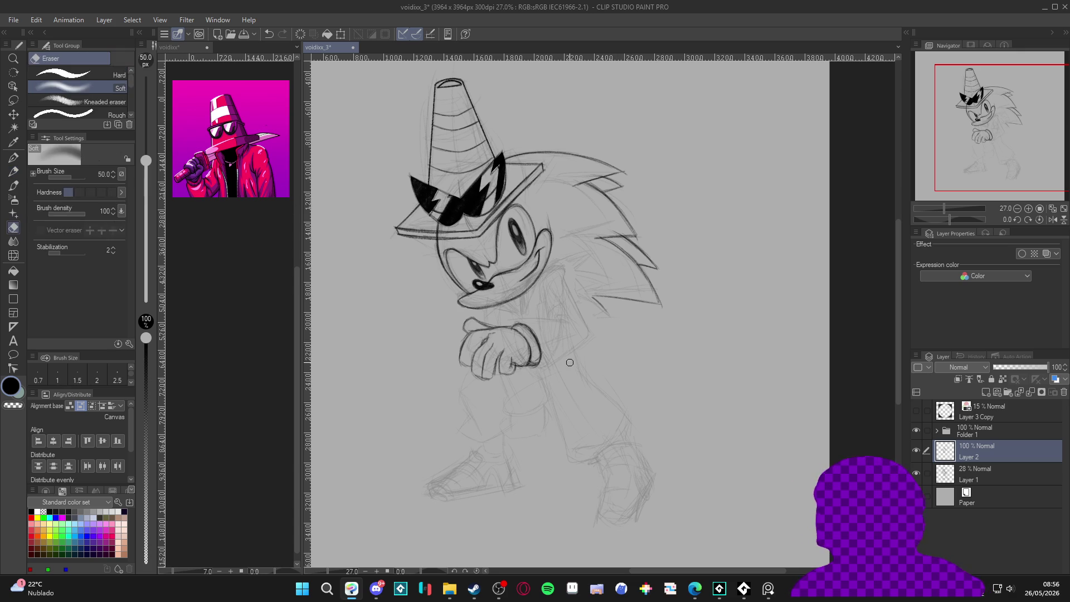
pyautogui.press(',')
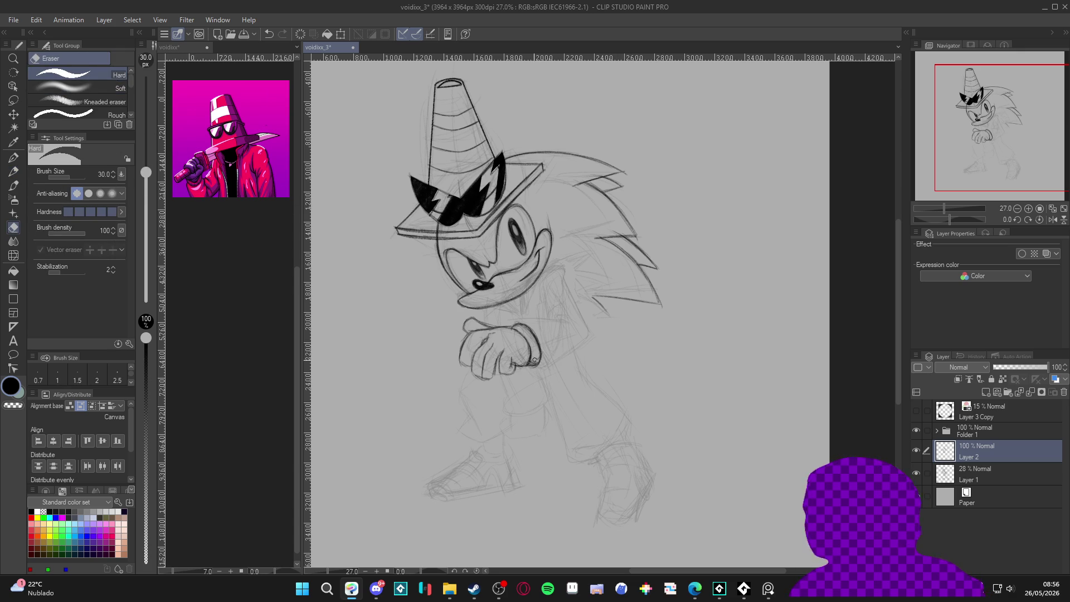
pyautogui.moveTo(531, 366)
pyautogui.mouseDown()
pyautogui.moveTo(539, 343)
pyautogui.moveTo(529, 327)
pyautogui.mouseUp()
# Redraw the arm and shoulder line with the pencil.
pyautogui.press('p')
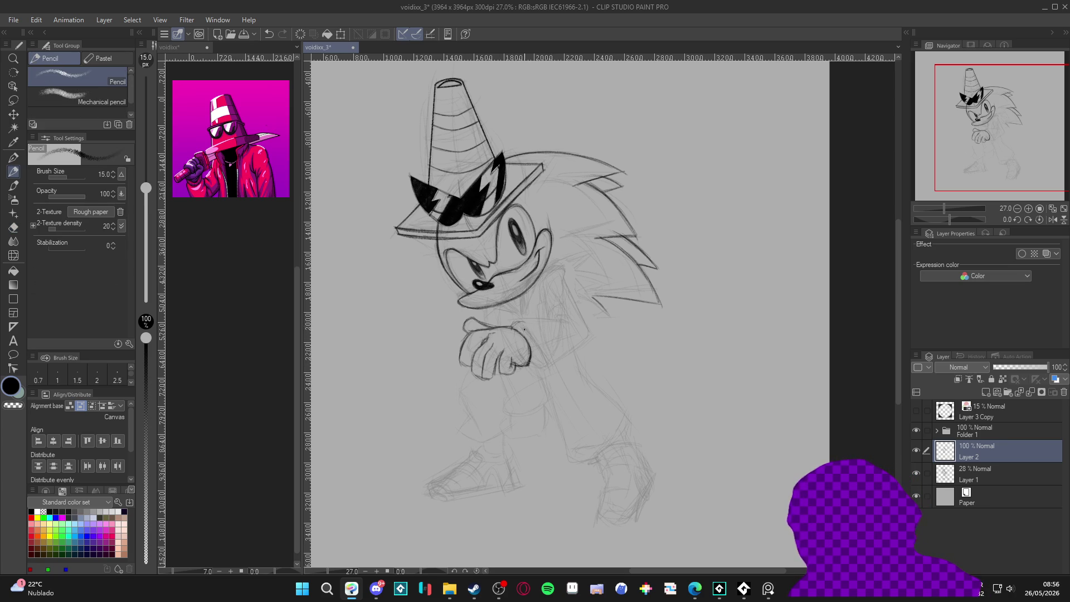
pyautogui.moveTo(515, 324); pyautogui.dragTo(536, 336)
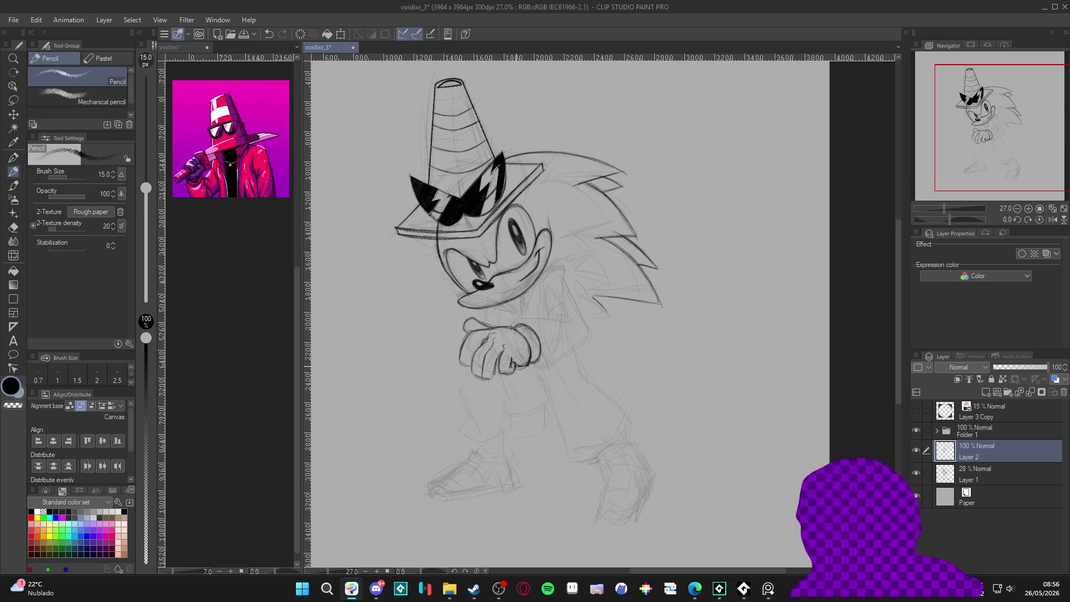
pyautogui.hscroll(1, 545, 442)
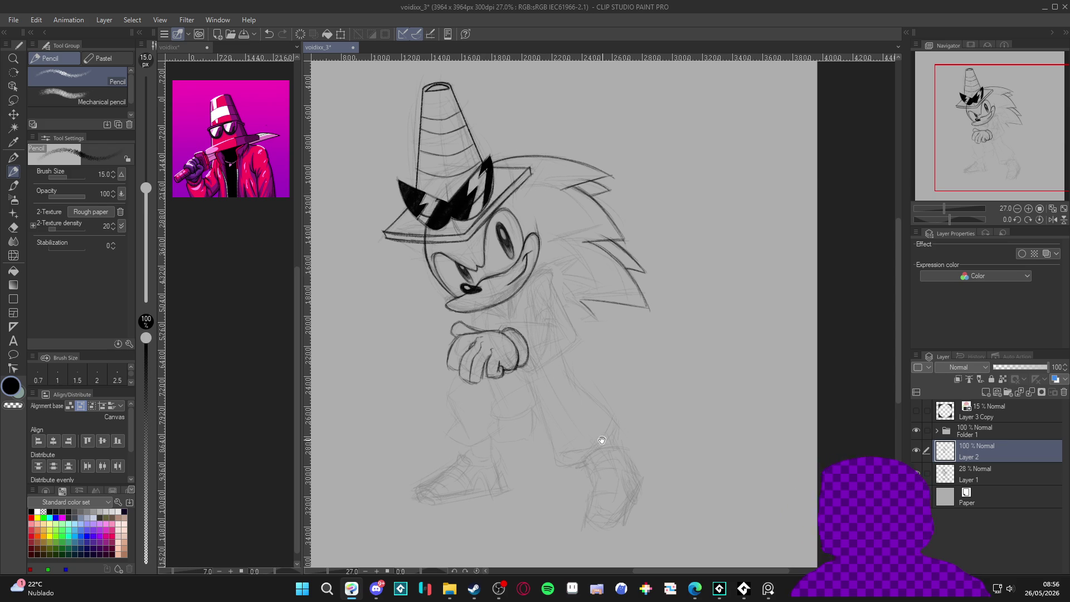
# Save the drawing and ink a short line beneath Sonic's chin.
pyautogui.hotkey('ctrl', 's')
pyautogui.hscroll(1, 568, 467)
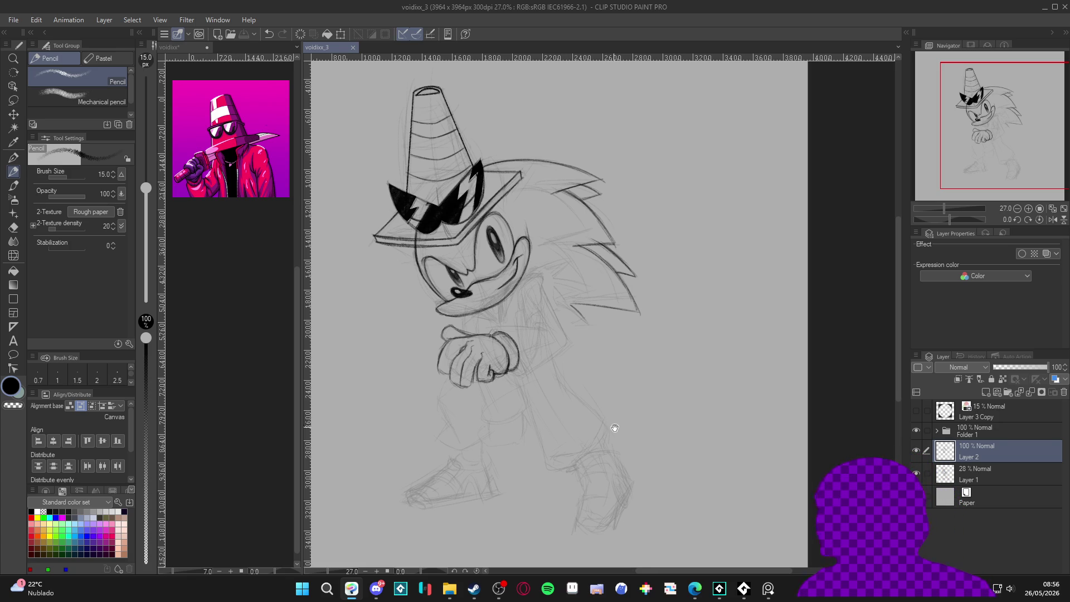
pyautogui.scroll(1, 609, 429)
pyautogui.moveTo(612, 420); pyautogui.dragTo(637, 383)
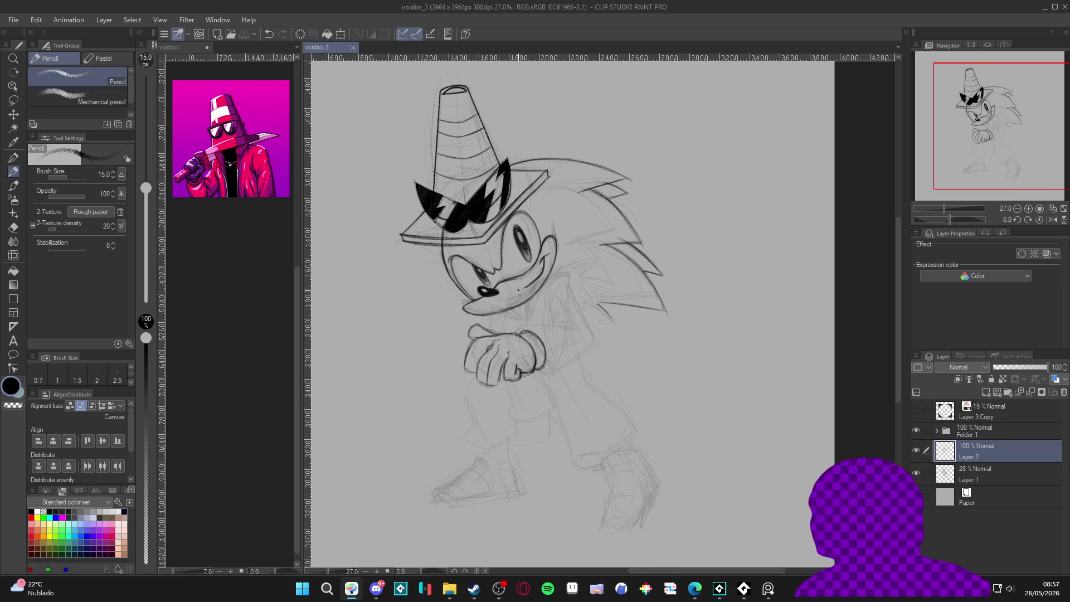
pyautogui.moveTo(525, 304); pyautogui.dragTo(544, 360)
pyautogui.hotkey('ctrl', 's')
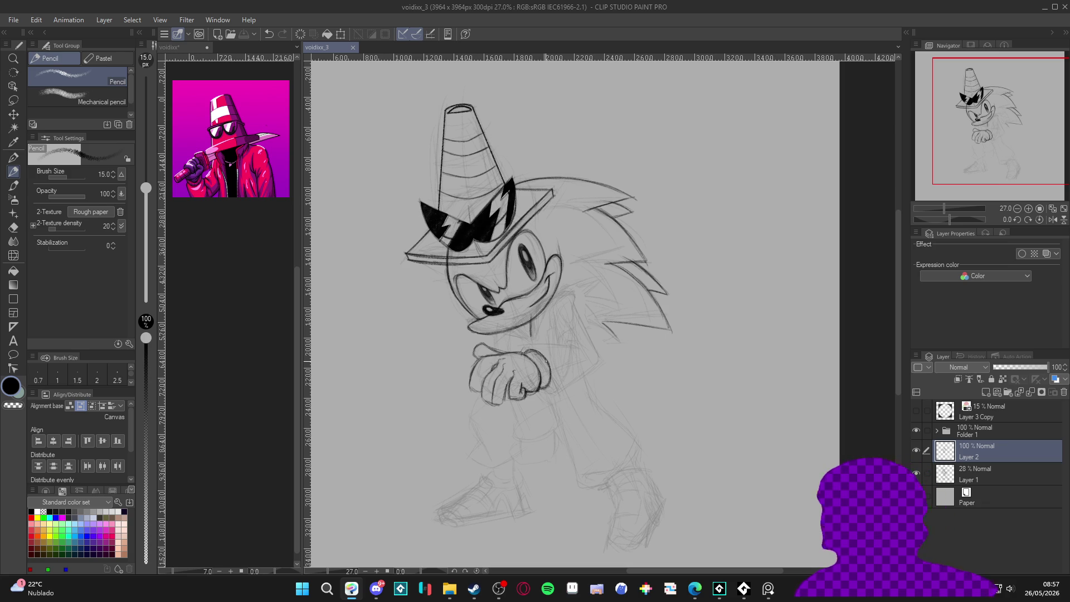
# Replace the wrong smile stroke and ink the cheek-to-neck line down to the shoulder.
pyautogui.moveTo(530, 316); pyautogui.dragTo(561, 287)
pyautogui.hotkey('ctrl', 'z')
pyautogui.moveTo(529, 331)
pyautogui.mouseDown()
pyautogui.moveTo(530, 315)
pyautogui.moveTo(582, 272)
pyautogui.moveTo(575, 279)
pyautogui.mouseUp()
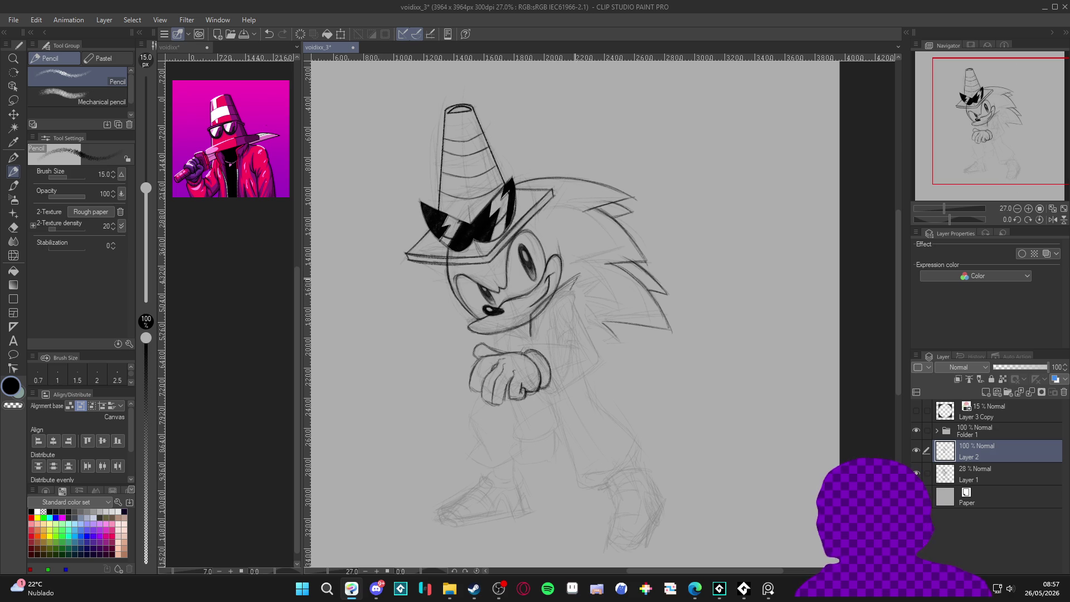
pyautogui.moveTo(550, 308); pyautogui.dragTo(575, 293)
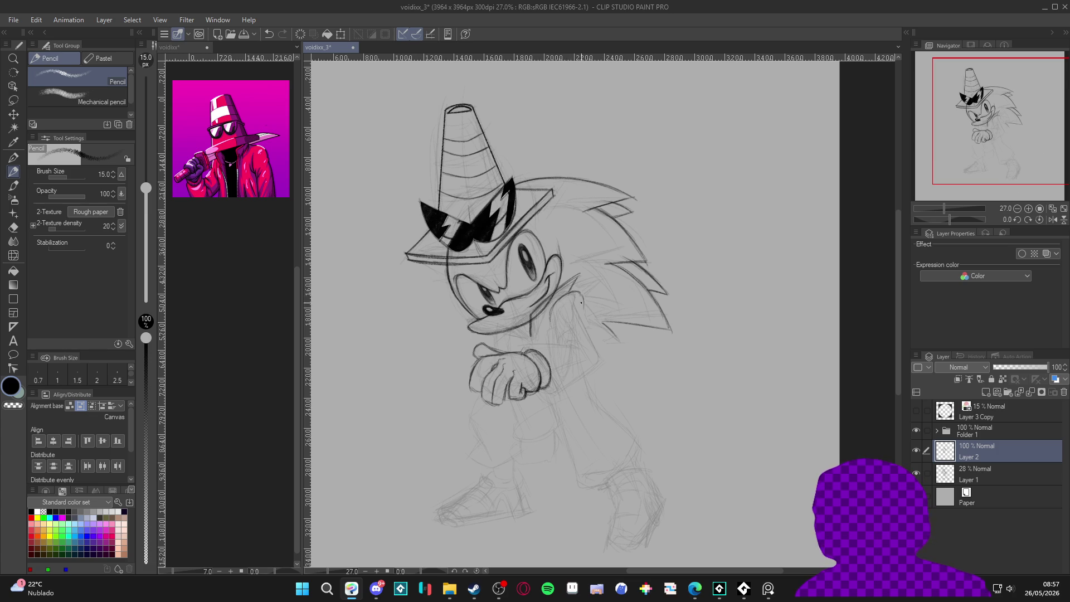
pyautogui.moveTo(581, 293); pyautogui.dragTo(559, 298)
pyautogui.moveTo(581, 318); pyautogui.dragTo(600, 358)
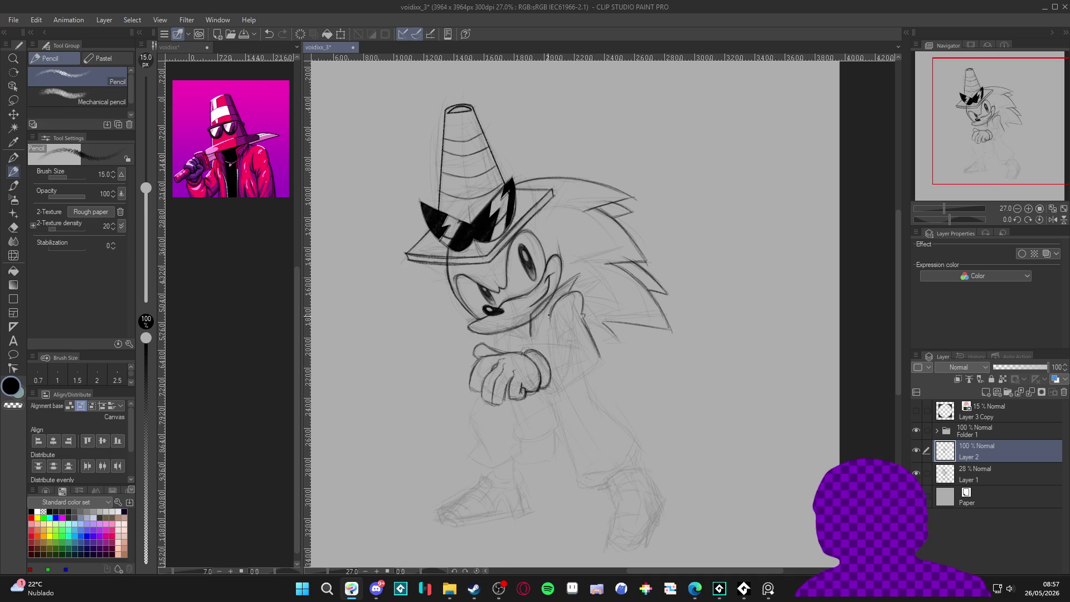
# Darken the upper neck line and add a short vertical line below the neck.
pyautogui.moveTo(551, 311); pyautogui.dragTo(543, 329)
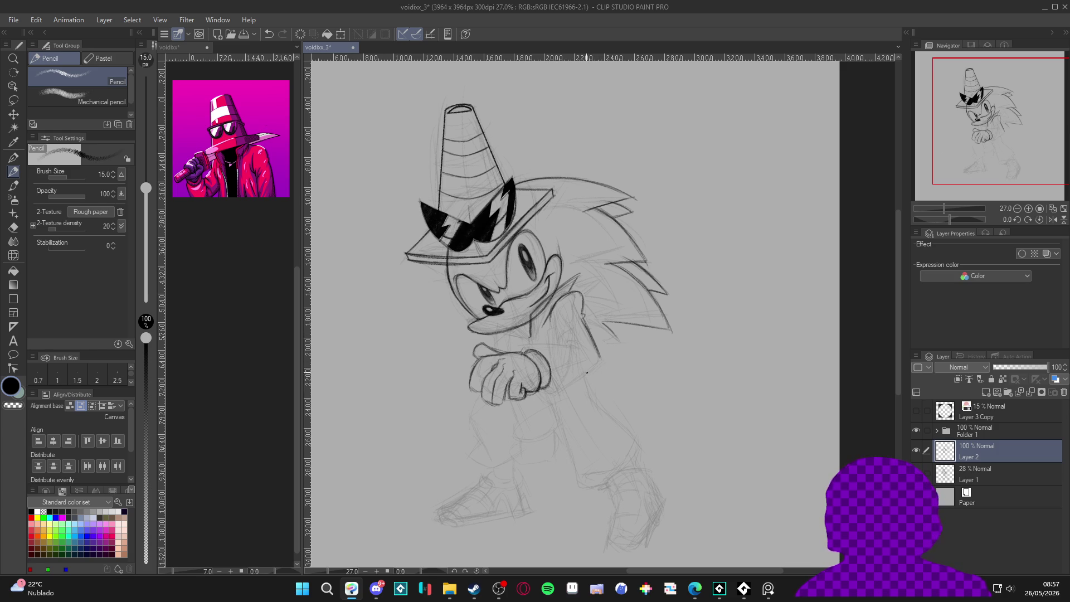
pyautogui.press('e')
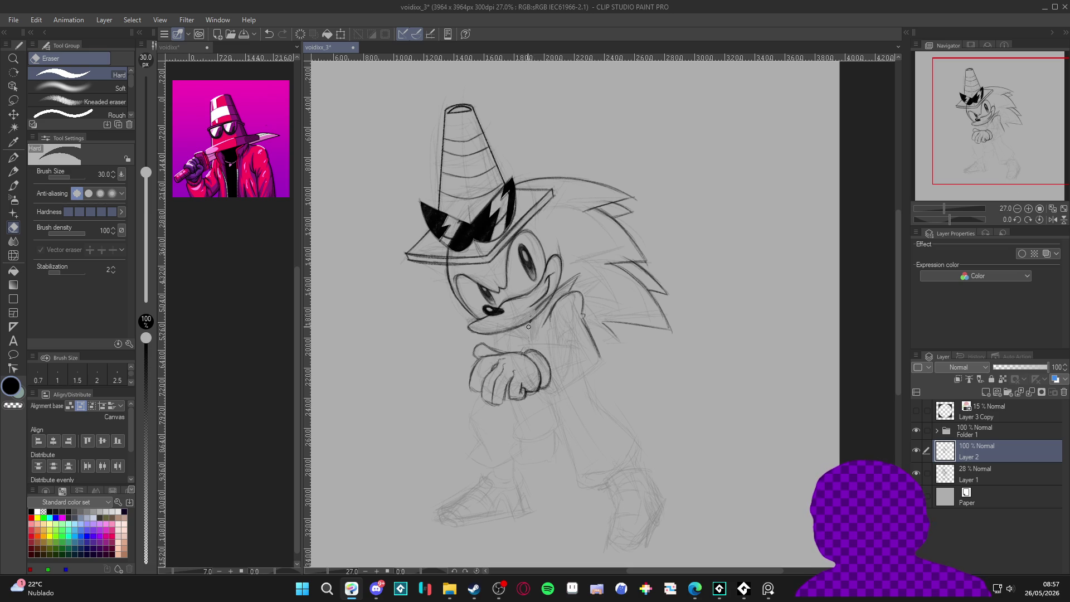
pyautogui.press('p')
pyautogui.moveTo(535, 324); pyautogui.dragTo(535, 346)
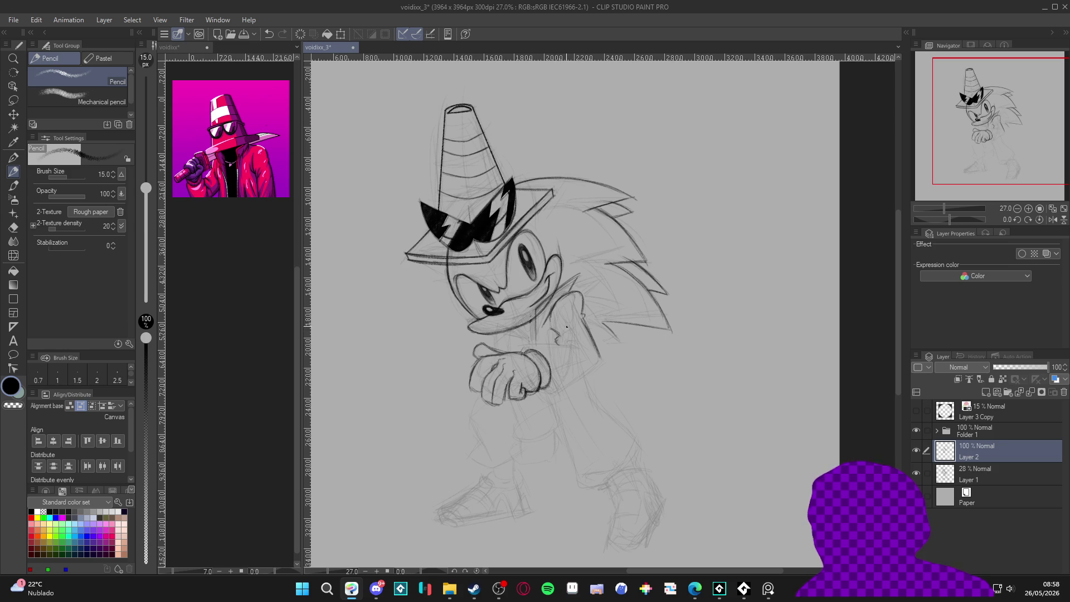
pyautogui.moveTo(561, 332); pyautogui.dragTo(592, 366)
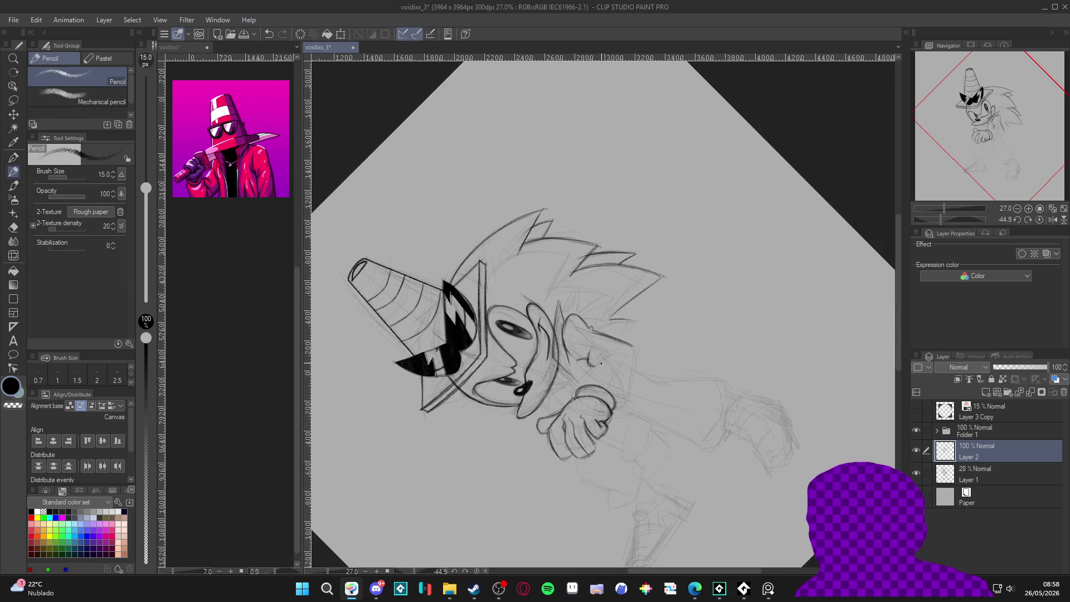
# Ink the first short strokes of Sonic's arm outline on a rotated canvas.
pyautogui.moveTo(613, 351); pyautogui.dragTo(570, 392)
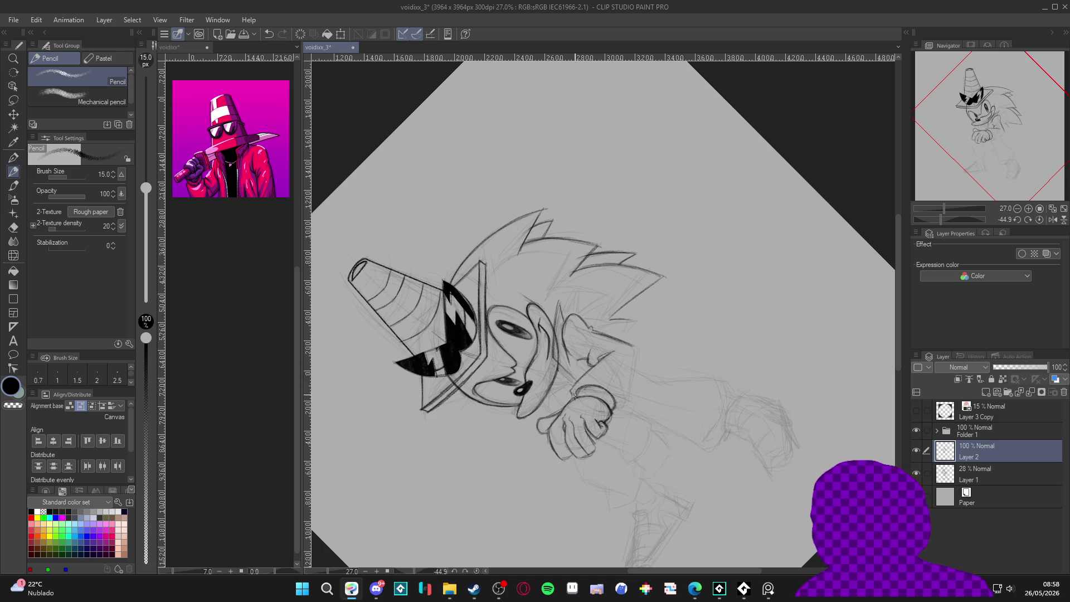
pyautogui.moveTo(574, 393)
pyautogui.mouseDown()
pyautogui.moveTo(591, 440)
pyautogui.moveTo(571, 483)
pyautogui.mouseUp()
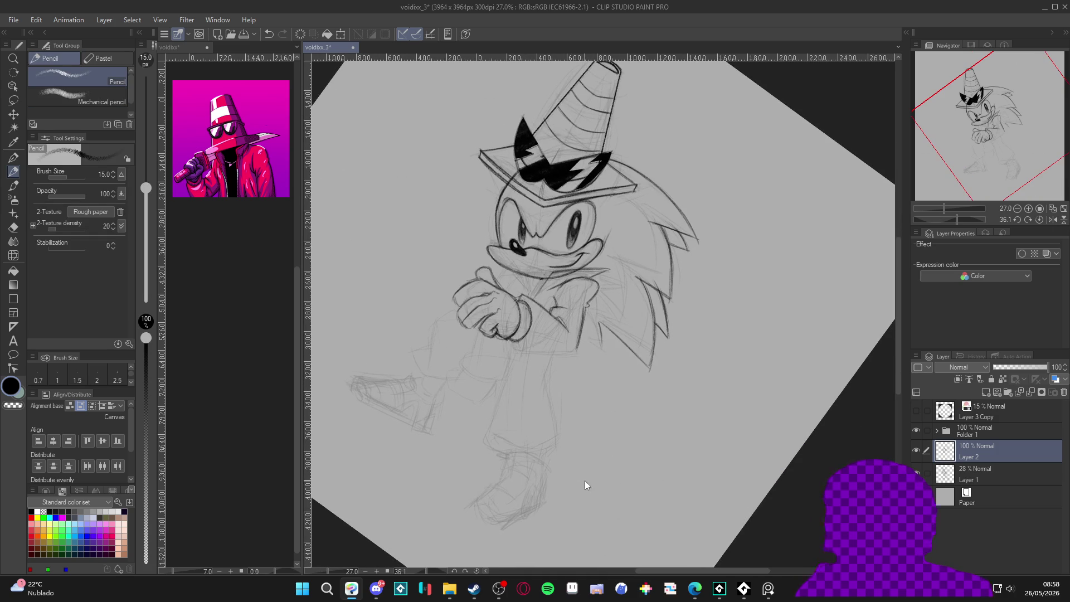
pyautogui.moveTo(679, 438)
pyautogui.mouseDown()
pyautogui.moveTo(687, 433)
pyautogui.moveTo(558, 374)
pyautogui.mouseUp()
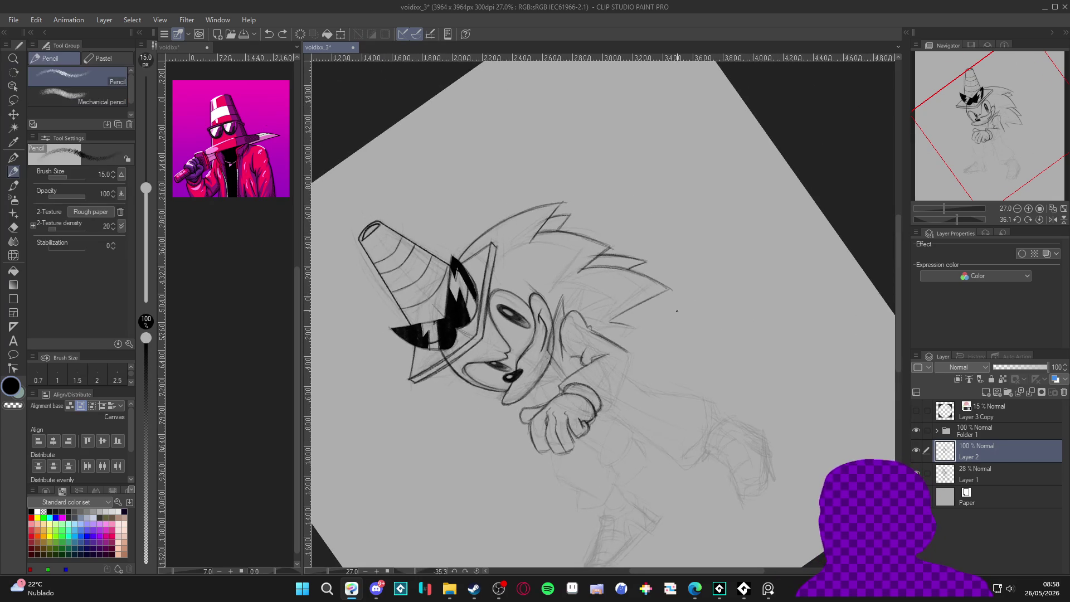
pyautogui.click(560, 385)
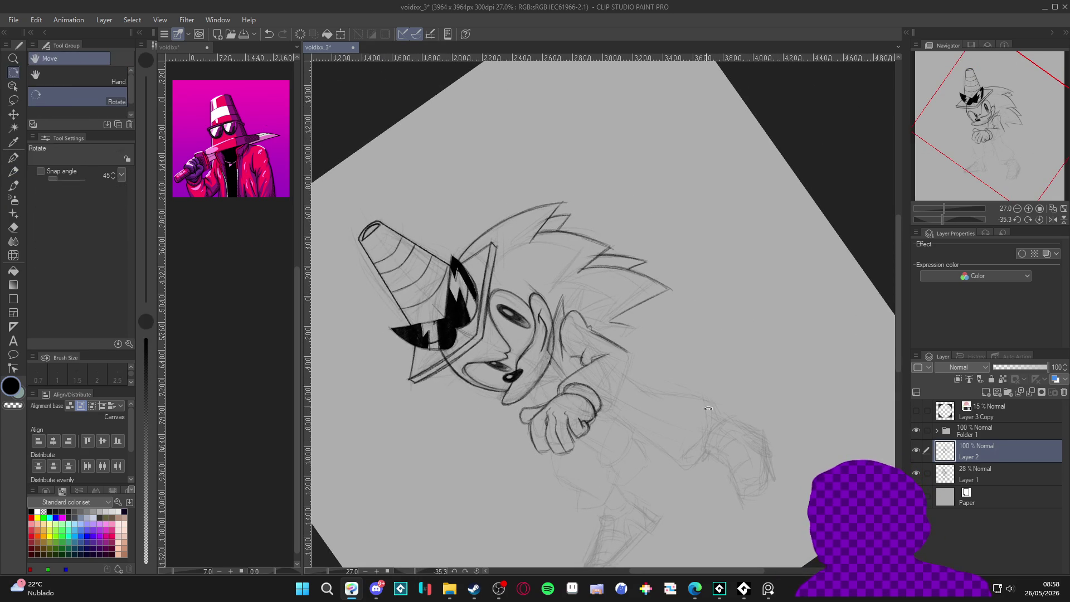
pyautogui.moveTo(558, 394); pyautogui.dragTo(515, 306)
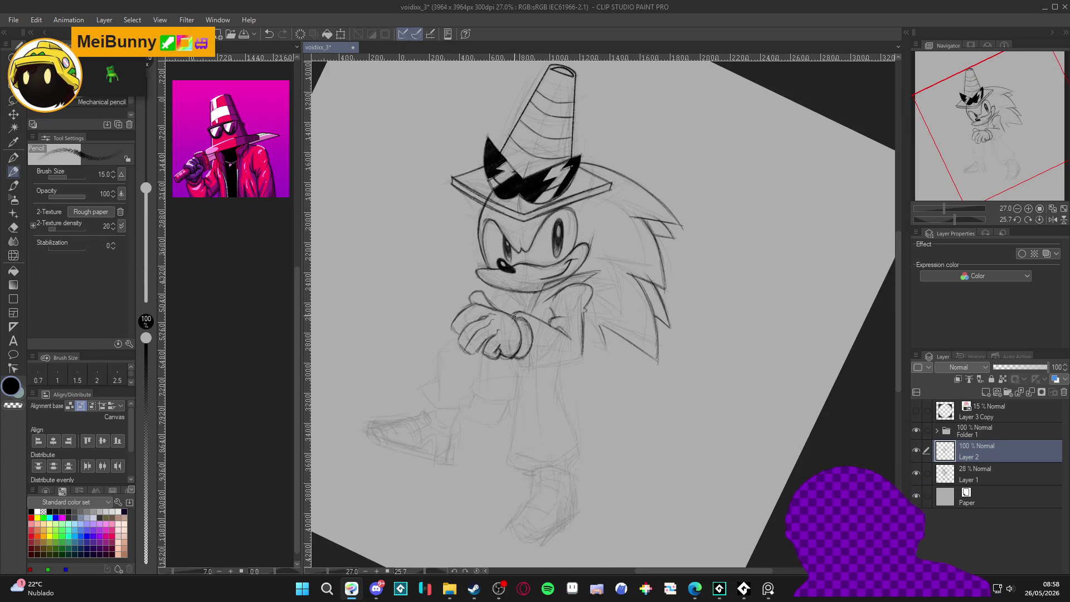
pyautogui.moveTo(529, 320); pyautogui.dragTo(539, 367)
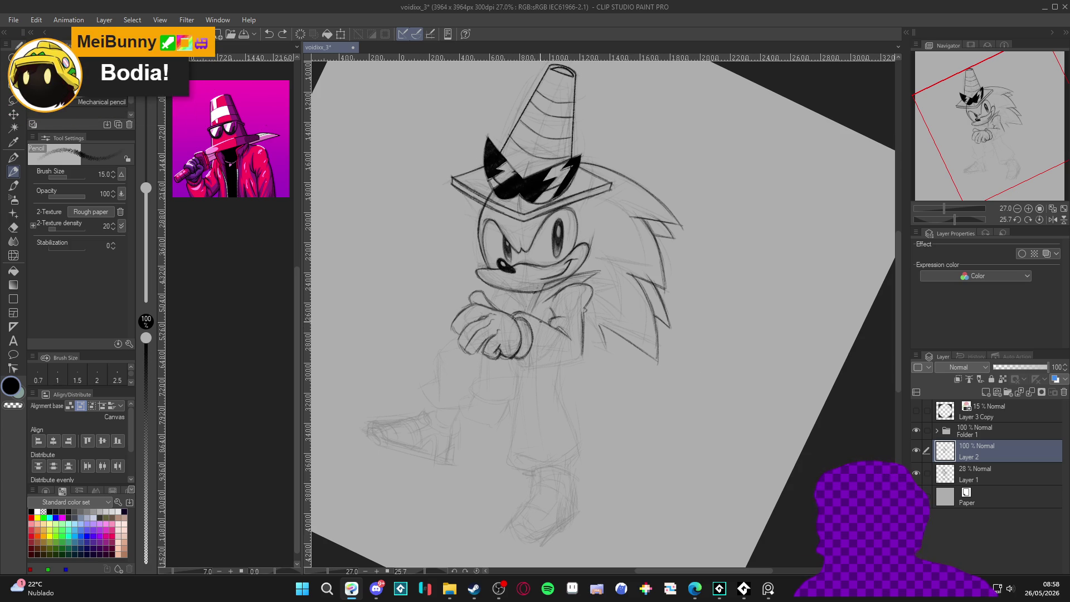
# Sketch faint forearm strokes and ink the right edge of the arm.
pyautogui.moveTo(540, 325)
pyautogui.mouseDown()
pyautogui.moveTo(551, 352)
pyautogui.moveTo(613, 394)
pyautogui.mouseUp()
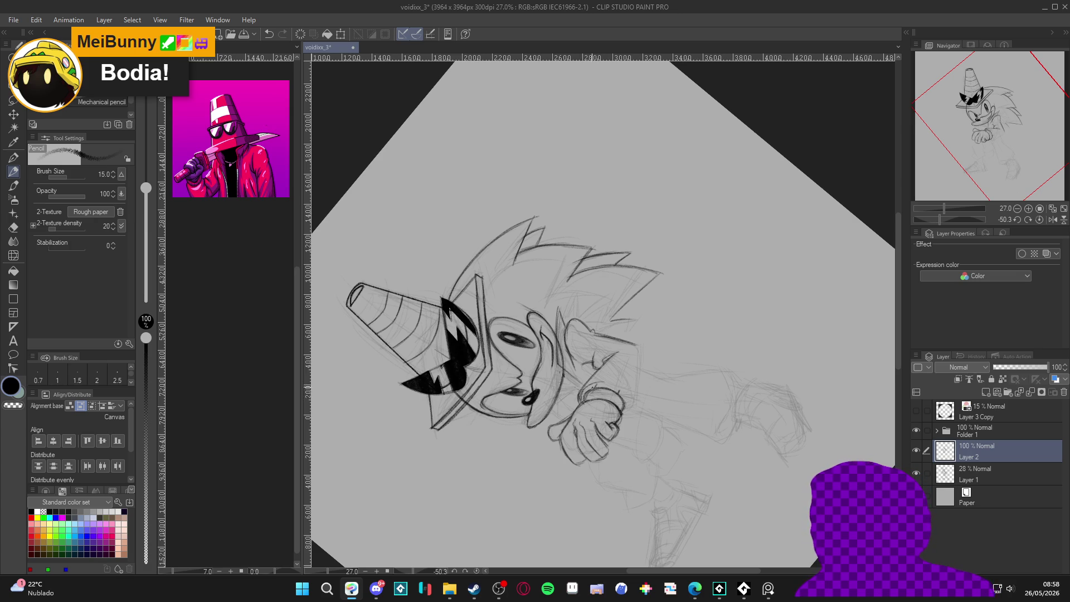
pyautogui.moveTo(591, 385); pyautogui.dragTo(540, 350)
pyautogui.press('p')
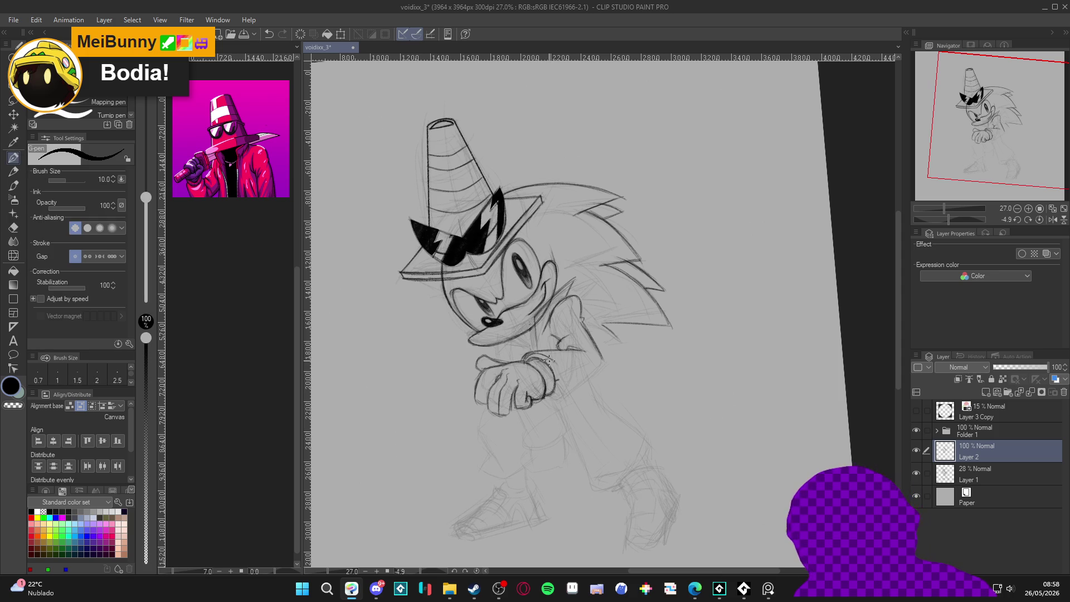
pyautogui.hotkey('ctrl', 'z')
pyautogui.press('p')
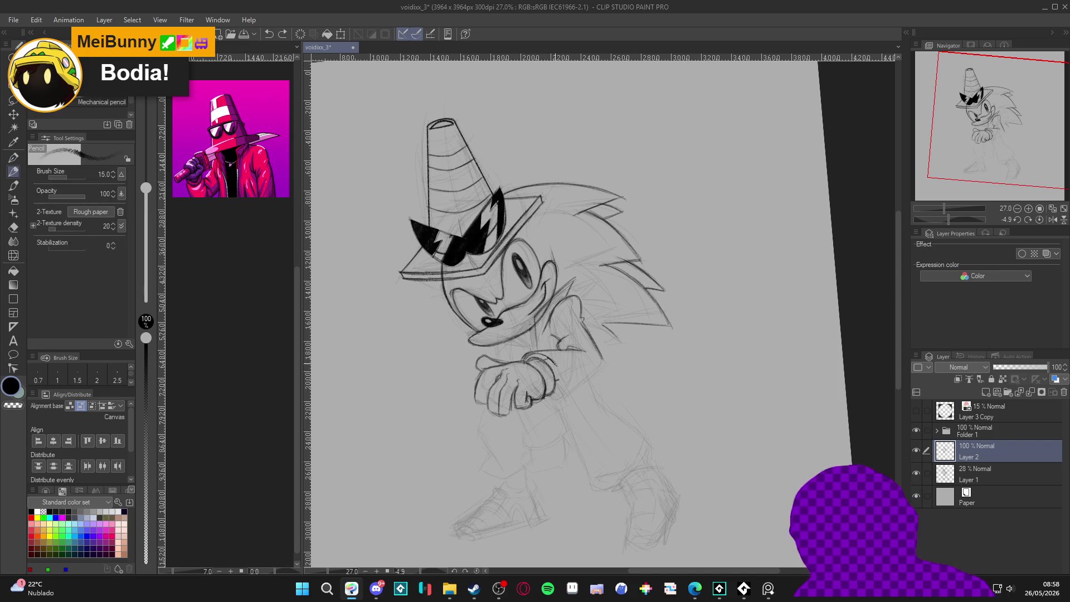
pyautogui.moveTo(549, 359); pyautogui.dragTo(573, 401)
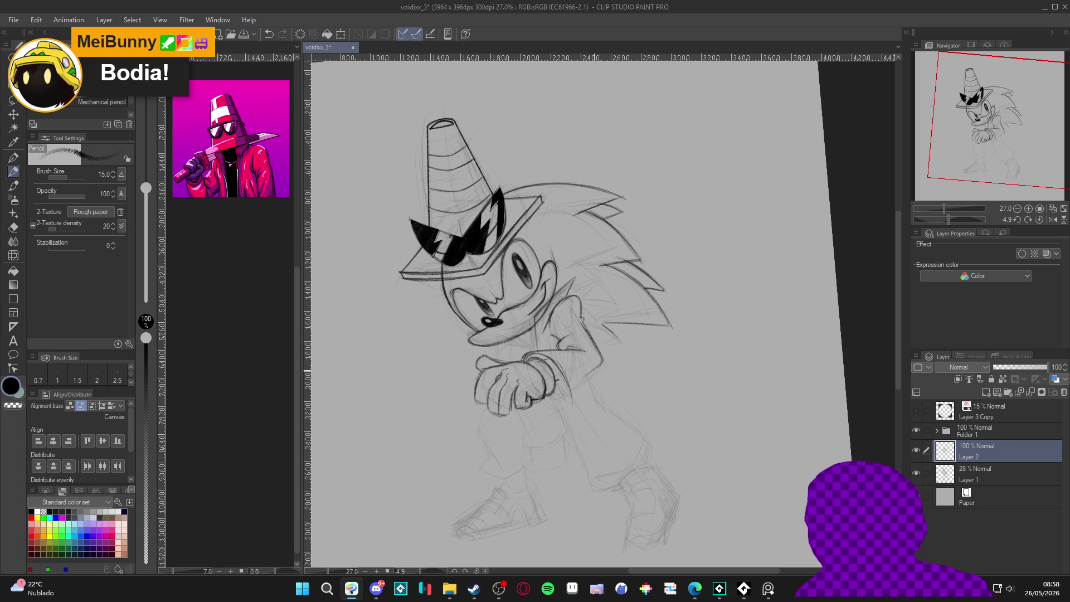
pyautogui.moveTo(600, 365); pyautogui.dragTo(573, 400)
# Strengthen the arm outline, hatch the lower arm and cuff, and set the view upright.
pyautogui.press('r')
pyautogui.moveTo(563, 313); pyautogui.dragTo(587, 273)
pyautogui.press('p')
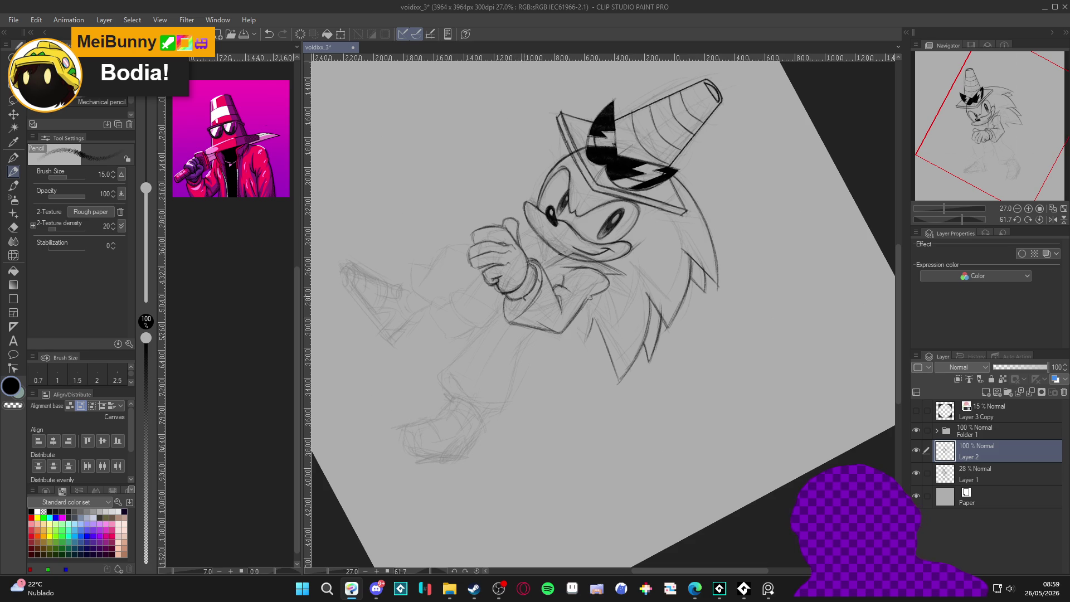
pyautogui.moveTo(508, 300)
pyautogui.mouseDown()
pyautogui.moveTo(509, 320)
pyautogui.moveTo(513, 305)
pyautogui.mouseUp()
pyautogui.moveTo(509, 304); pyautogui.dragTo(525, 307)
pyautogui.moveTo(582, 355)
pyautogui.mouseDown()
pyautogui.moveTo(668, 423)
pyautogui.moveTo(712, 442)
pyautogui.moveTo(715, 460)
pyautogui.mouseUp()
pyautogui.moveTo(707, 501)
pyautogui.mouseDown()
pyautogui.moveTo(704, 483)
pyautogui.moveTo(706, 498)
pyautogui.mouseUp()
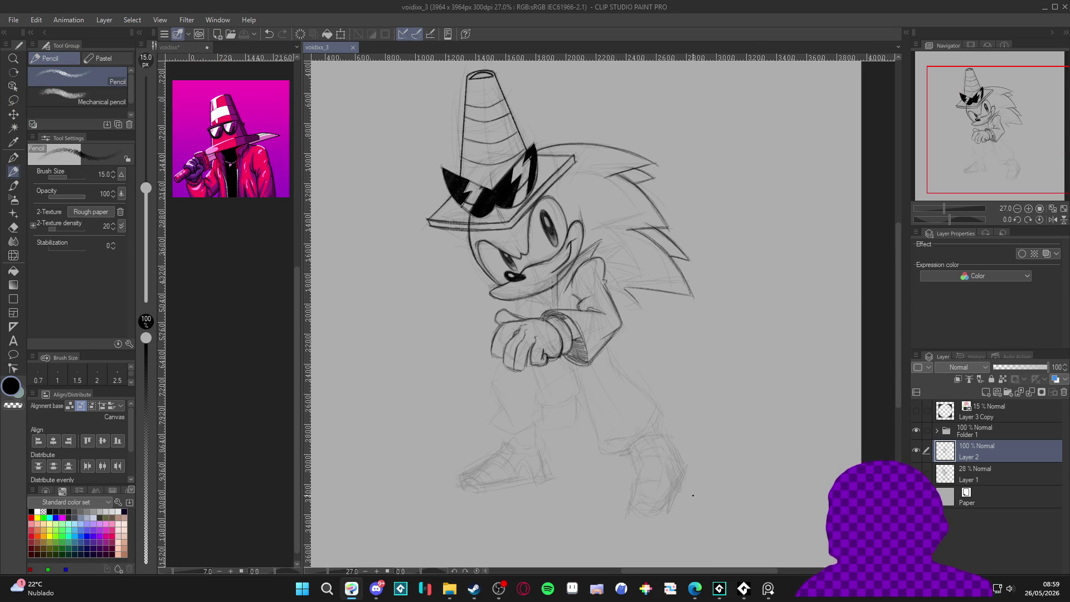
pyautogui.scroll(-1, 685, 436)
# Add a line near the mouth and a short leg stroke, then save.
pyautogui.scroll(1, 705, 468)
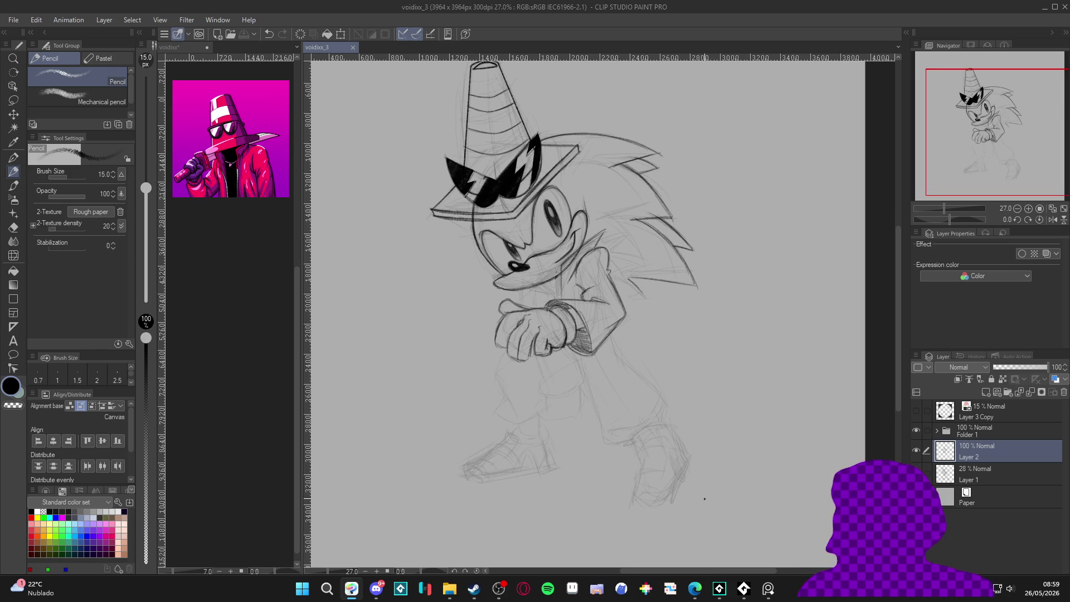
pyautogui.moveTo(562, 268); pyautogui.dragTo(563, 298)
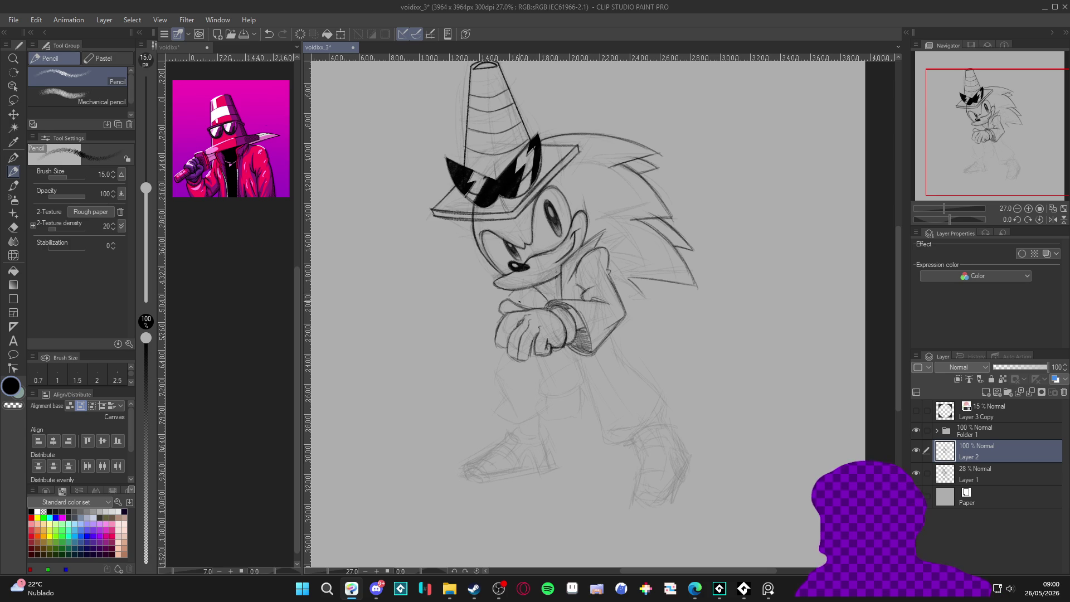
pyautogui.moveTo(509, 295); pyautogui.dragTo(539, 297)
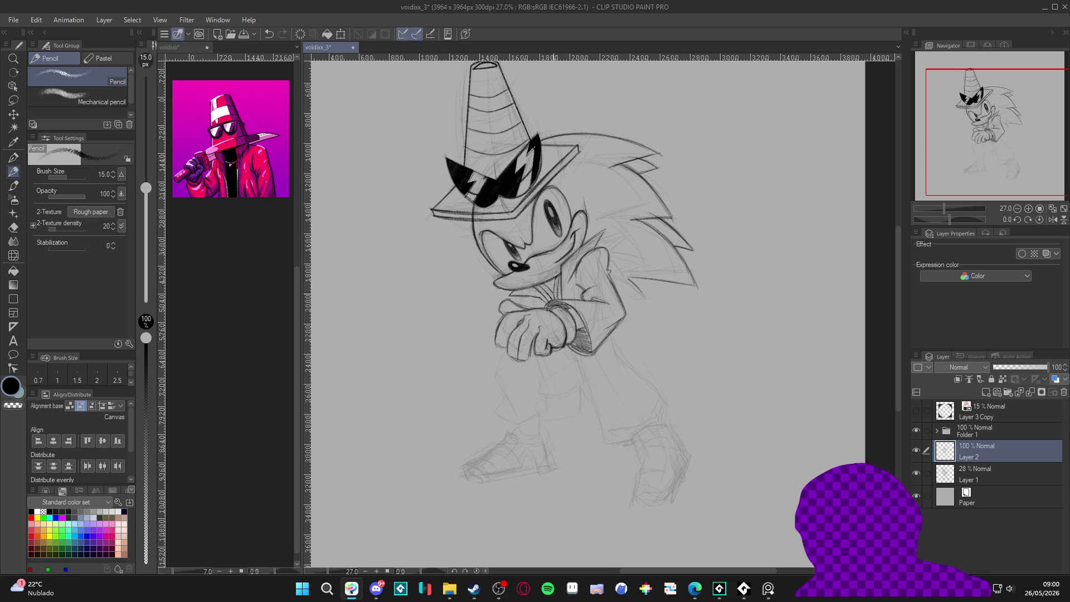
pyautogui.hotkey('ctrl', 'z')
pyautogui.hotkey('ctrl', 'y')
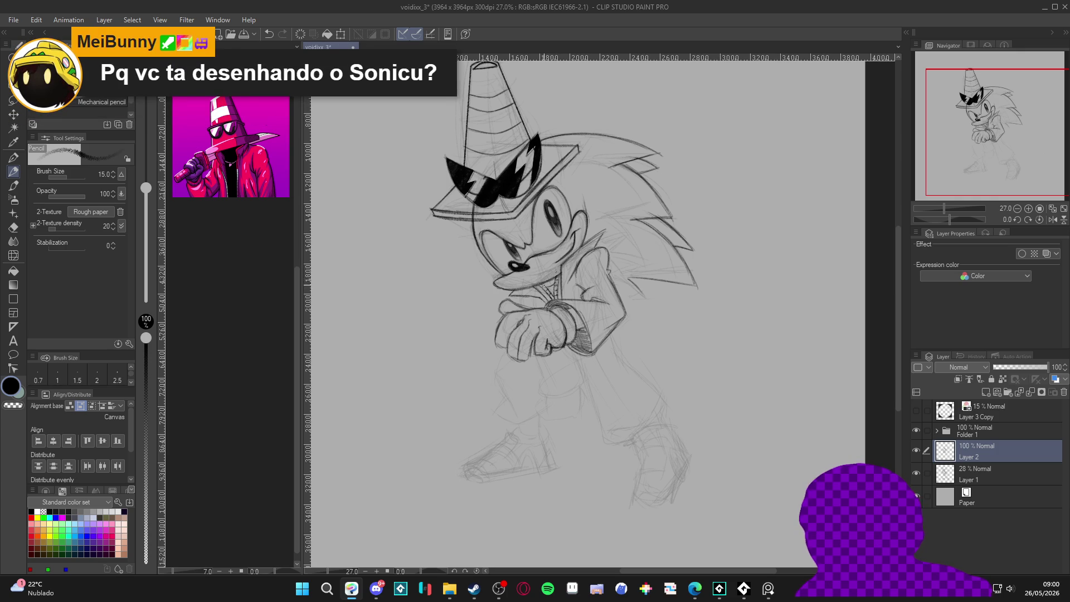
pyautogui.moveTo(644, 480)
pyautogui.mouseDown()
pyautogui.moveTo(644, 463)
pyautogui.moveTo(644, 487)
pyautogui.mouseUp()
pyautogui.hotkey('ctrl', 's')
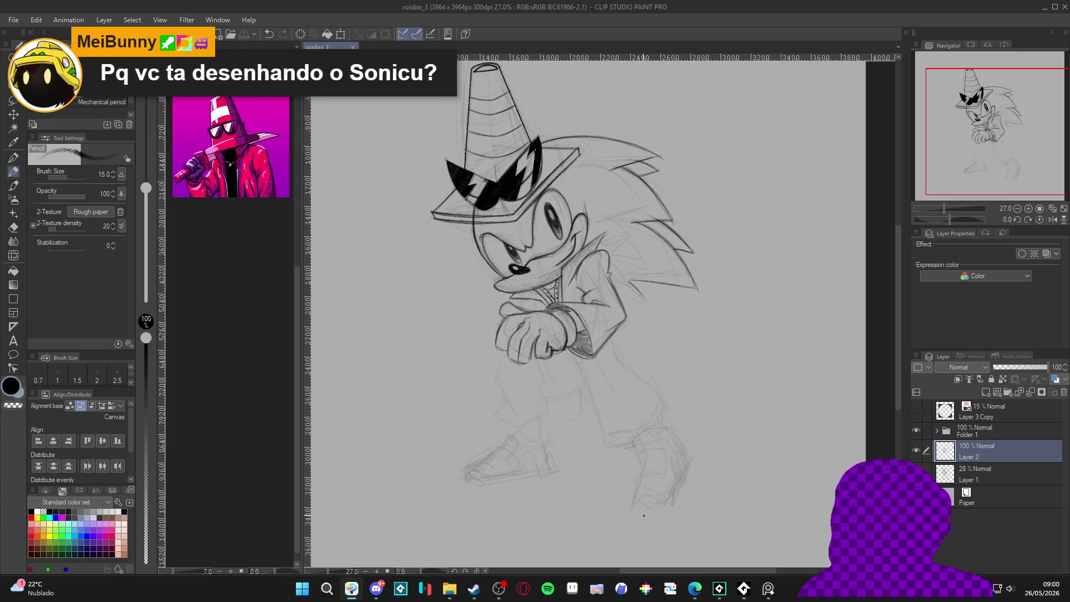
# Ink both sides of the front leg, close its bottom, and darken the left outline.
pyautogui.click(513, 301)
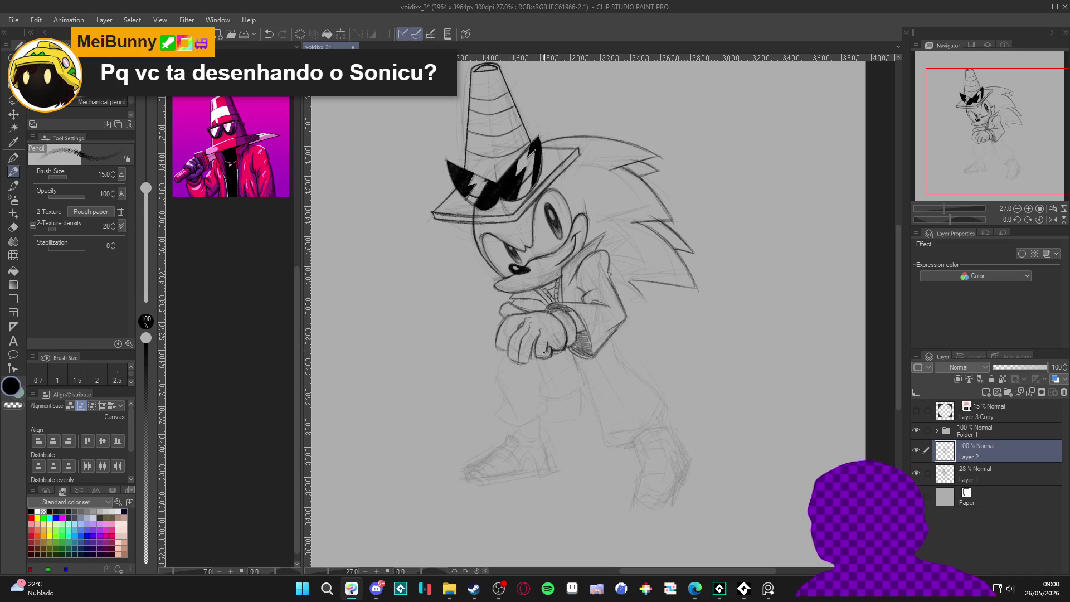
pyautogui.moveTo(571, 353); pyautogui.dragTo(594, 402)
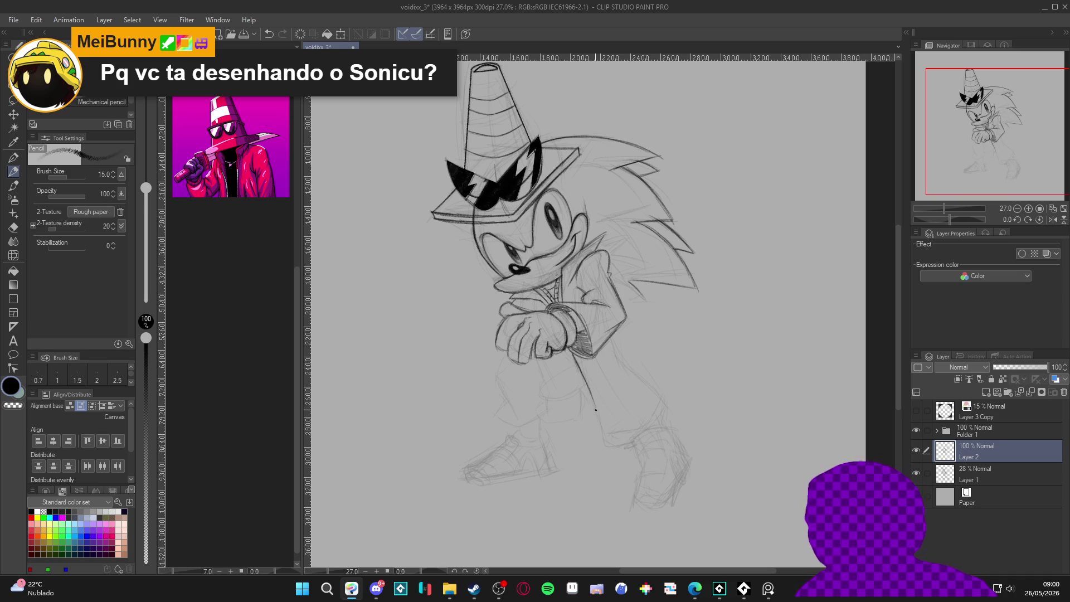
pyautogui.moveTo(538, 361); pyautogui.dragTo(552, 411)
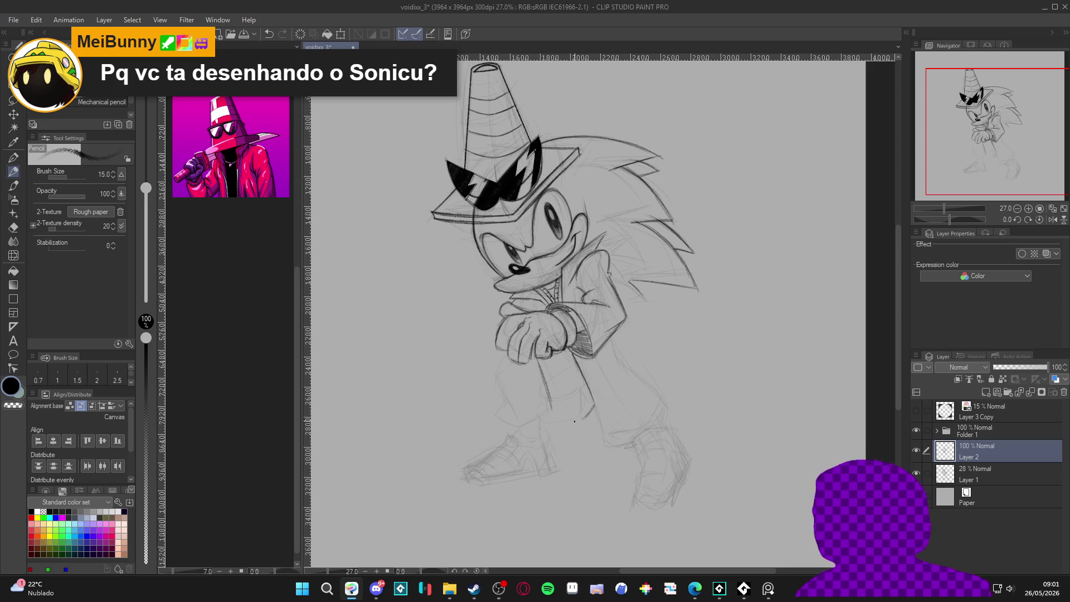
pyautogui.moveTo(593, 415); pyautogui.dragTo(552, 419)
pyautogui.moveTo(539, 363); pyautogui.dragTo(552, 418)
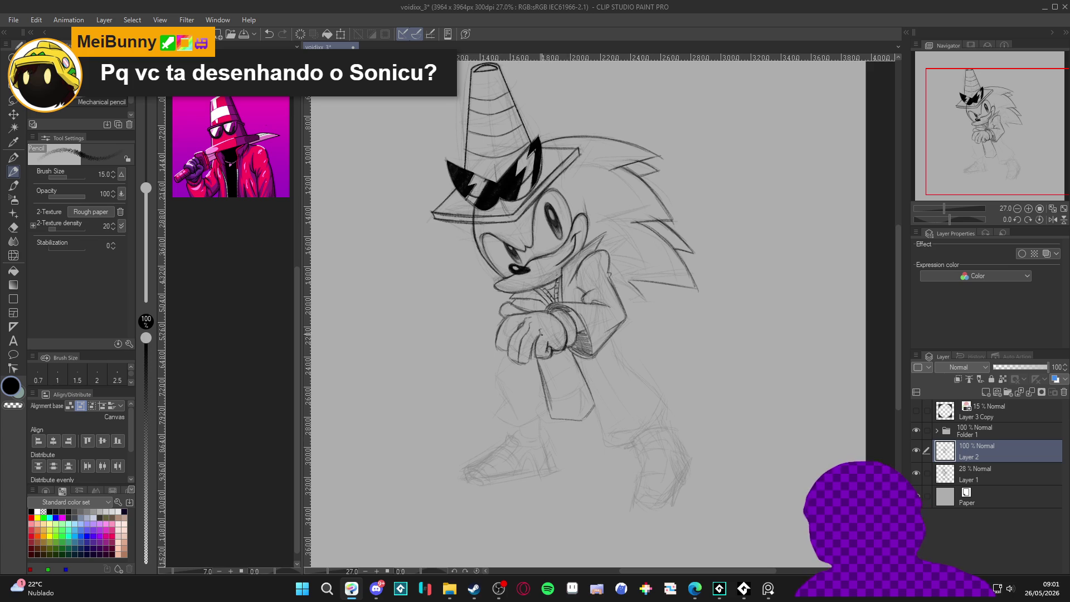
pyautogui.scroll(2, 562, 388)
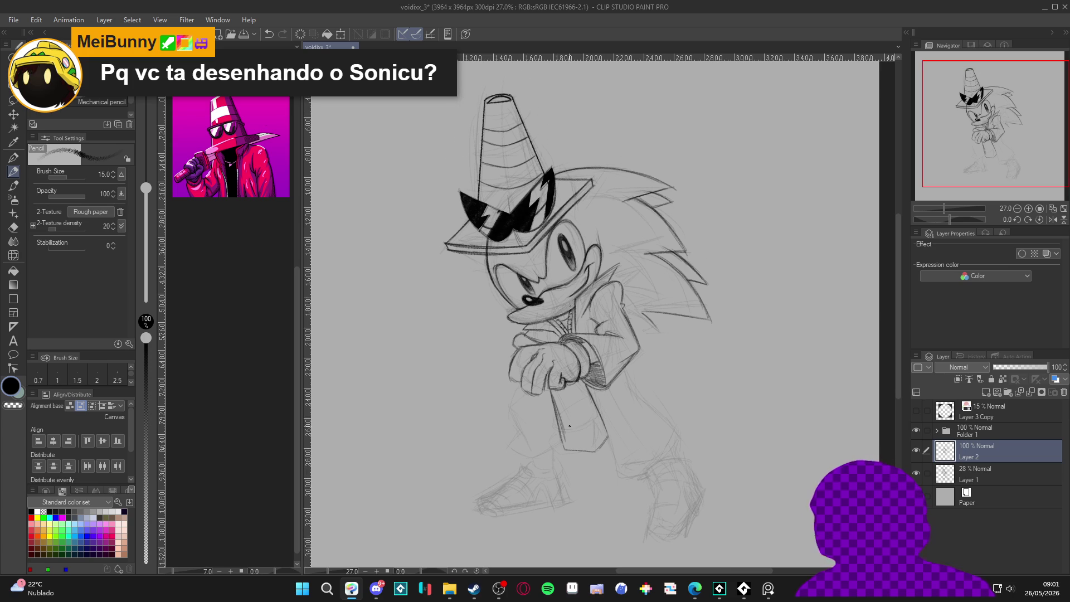
# Pencil the shoe's bottom edge and the lower leg line down toward the foot.
pyautogui.press('e')
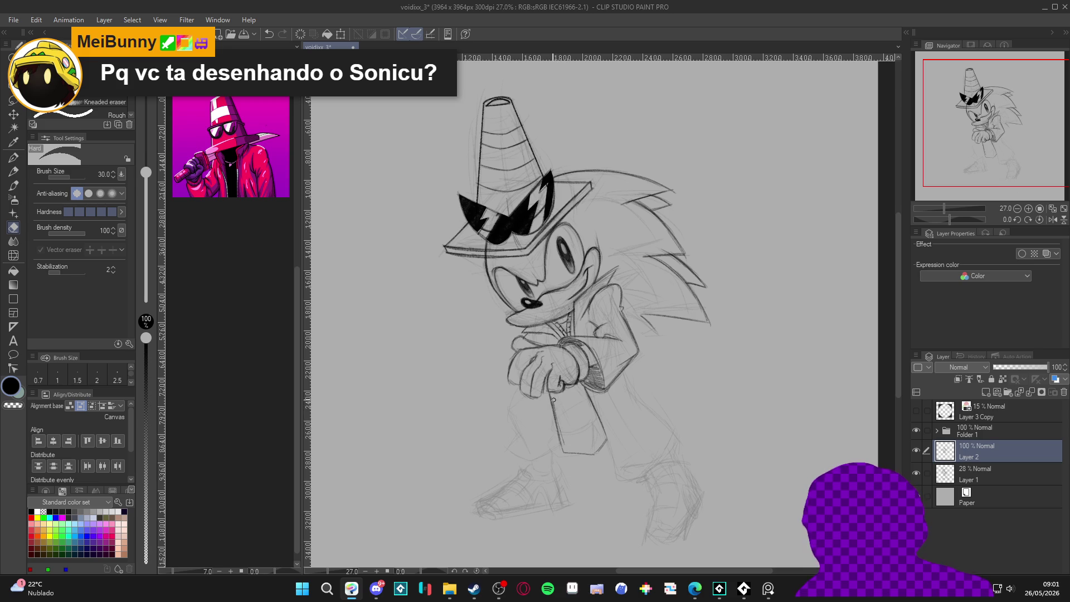
pyautogui.press('p')
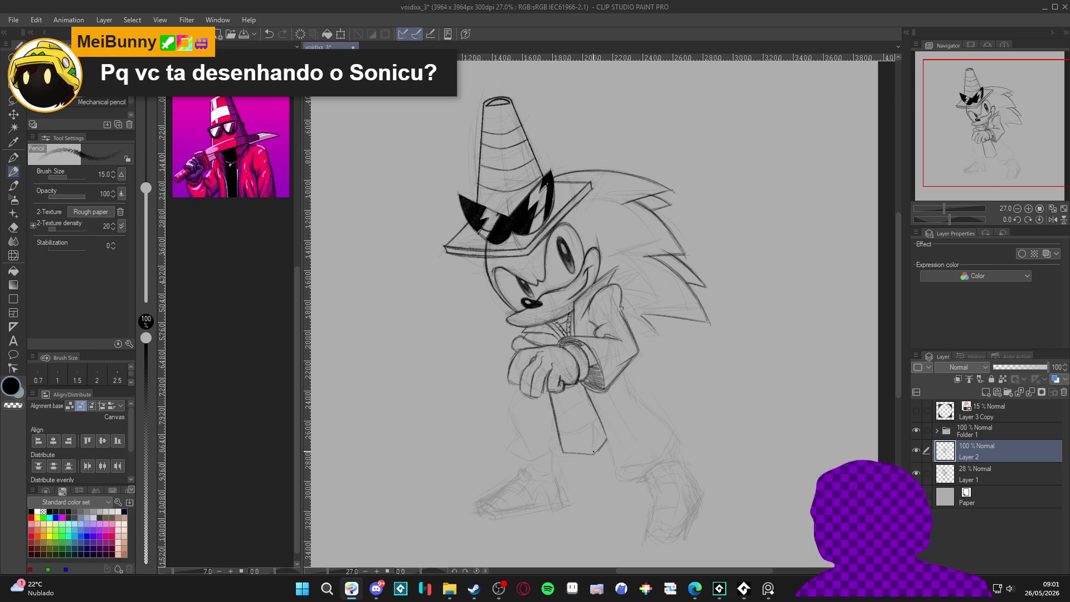
pyautogui.moveTo(602, 471); pyautogui.dragTo(593, 446)
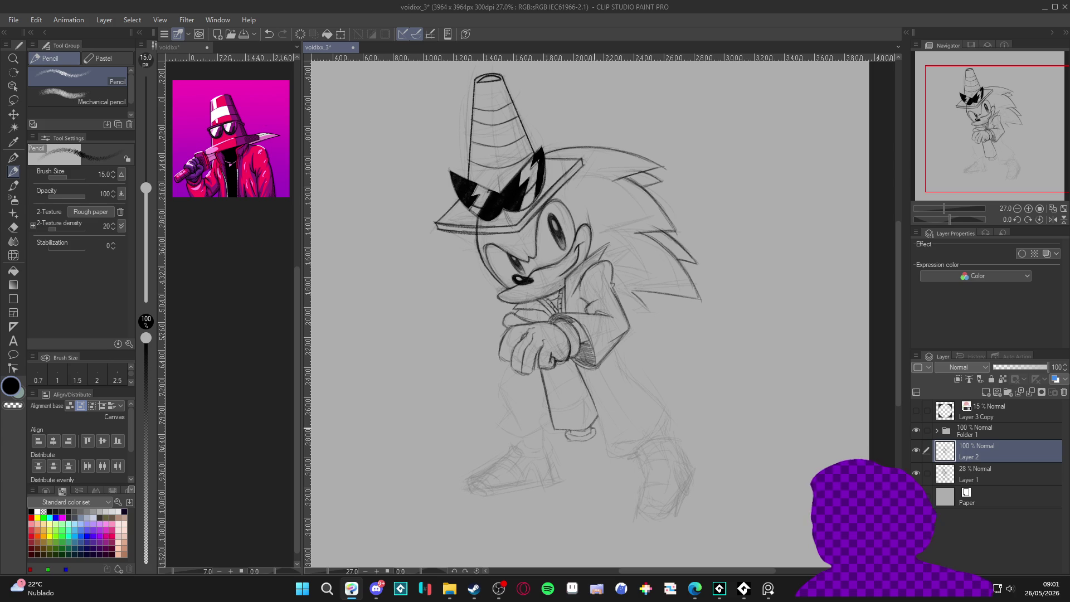
pyautogui.moveTo(590, 441)
pyautogui.mouseDown()
pyautogui.moveTo(563, 441)
pyautogui.moveTo(606, 465)
pyautogui.mouseUp()
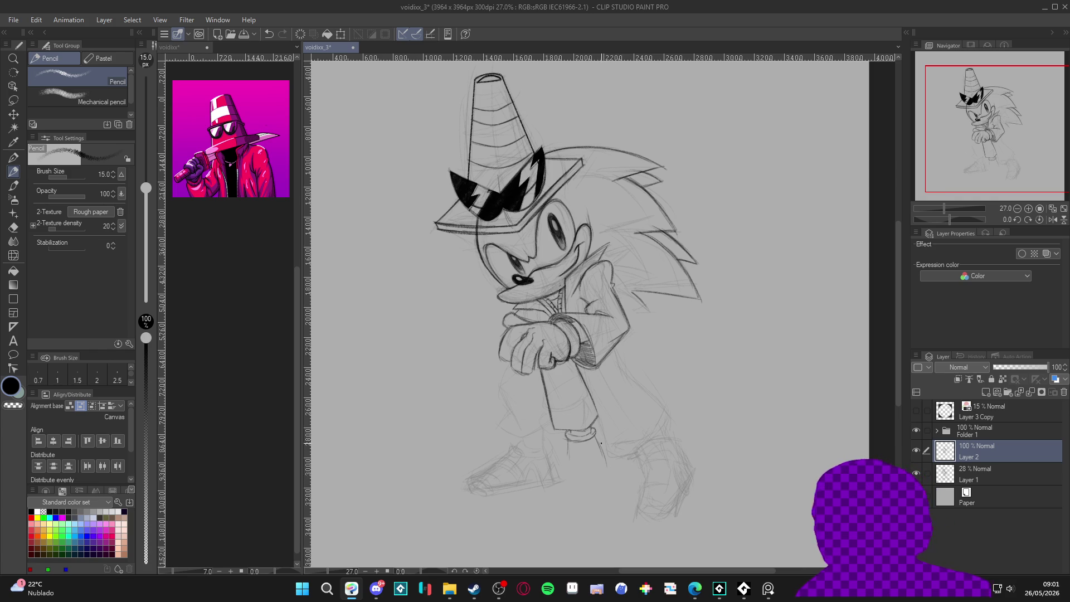
pyautogui.moveTo(605, 451)
pyautogui.mouseDown()
pyautogui.moveTo(615, 466)
pyautogui.moveTo(606, 481)
pyautogui.mouseUp()
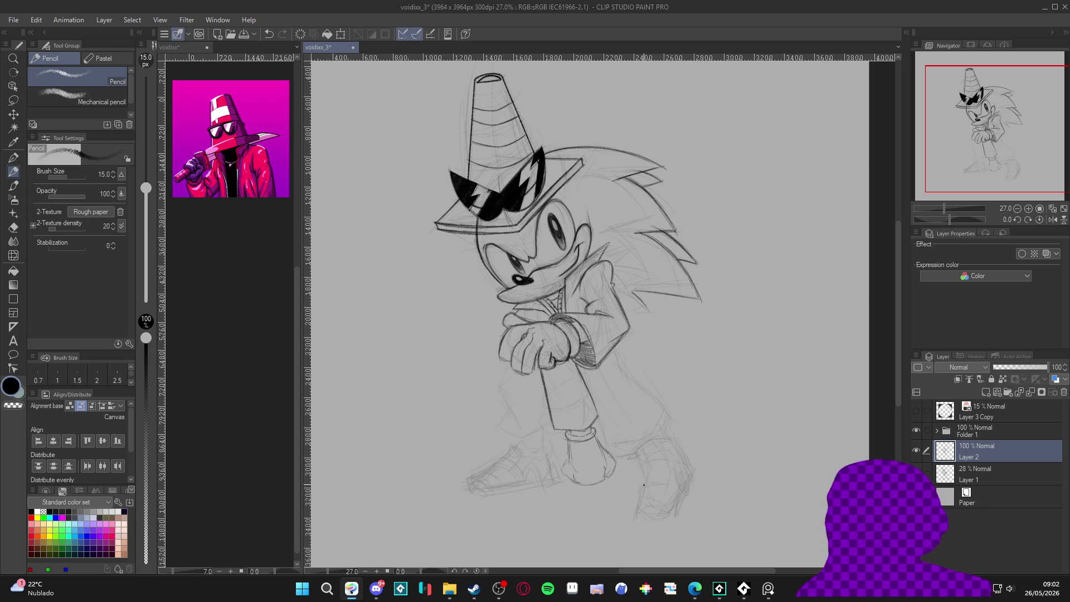
# Erase a stray stroke near the leg, outline the lower leg and foot, and save.
pyautogui.press('e')
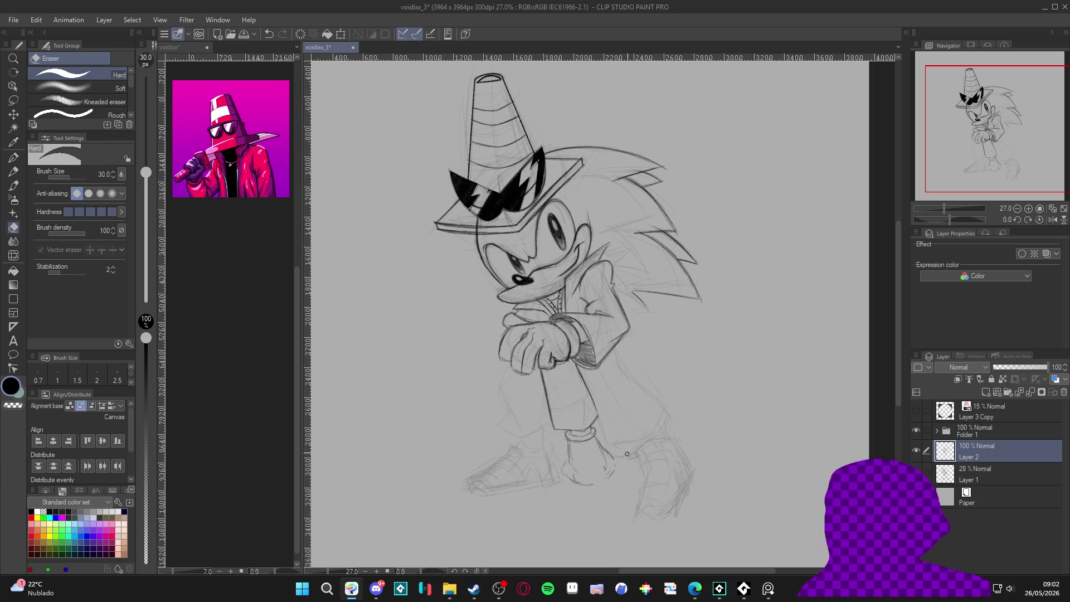
pyautogui.moveTo(606, 457)
pyautogui.mouseDown()
pyautogui.moveTo(596, 443)
pyautogui.moveTo(569, 453)
pyautogui.moveTo(575, 480)
pyautogui.moveTo(571, 472)
pyautogui.mouseUp()
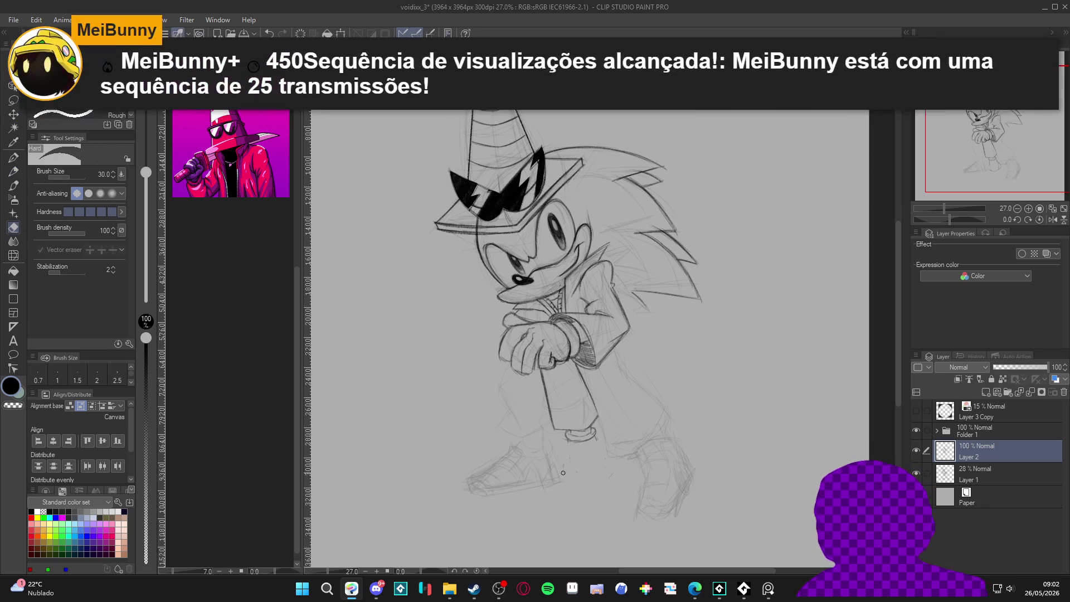
pyautogui.press('p')
pyautogui.moveTo(566, 448)
pyautogui.mouseDown()
pyautogui.moveTo(562, 478)
pyautogui.moveTo(587, 483)
pyautogui.mouseUp()
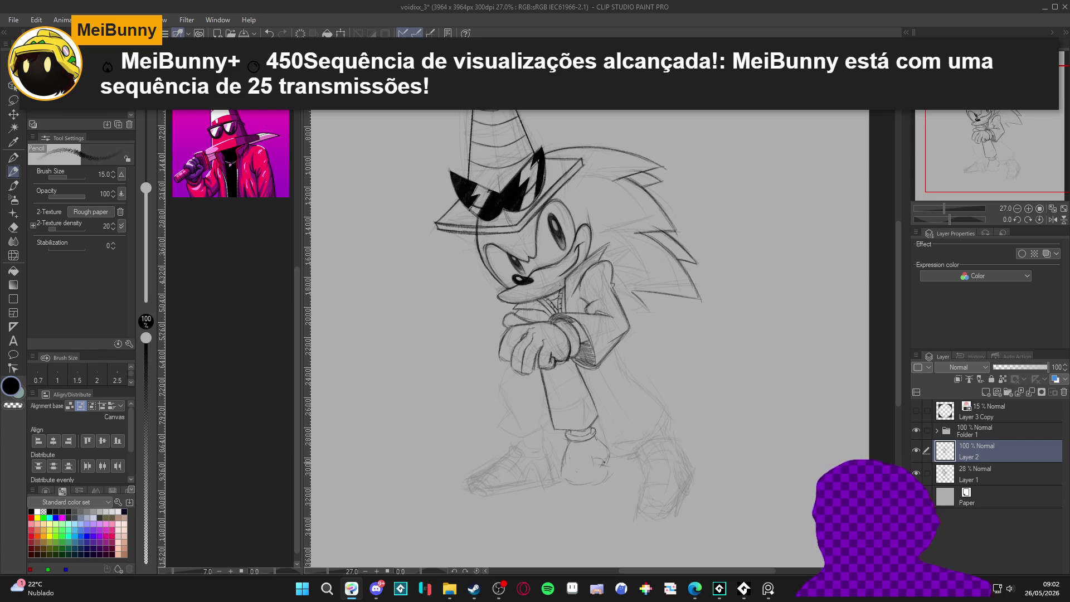
pyautogui.moveTo(570, 454)
pyautogui.mouseDown()
pyautogui.moveTo(571, 480)
pyautogui.moveTo(592, 489)
pyautogui.mouseUp()
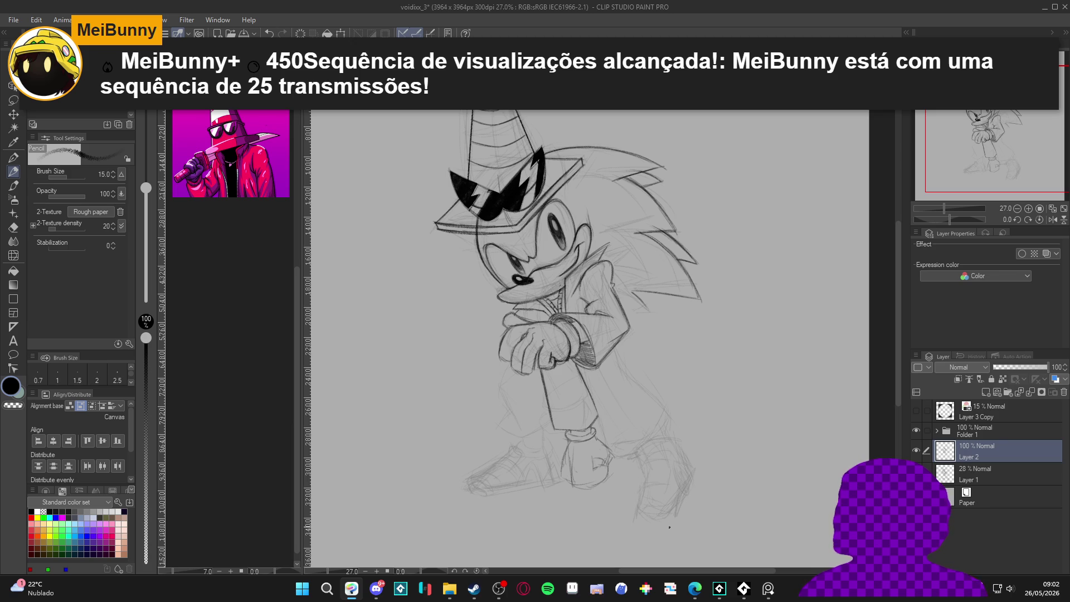
pyautogui.moveTo(676, 494); pyautogui.dragTo(664, 499)
pyautogui.hotkey('ctrl', 's')
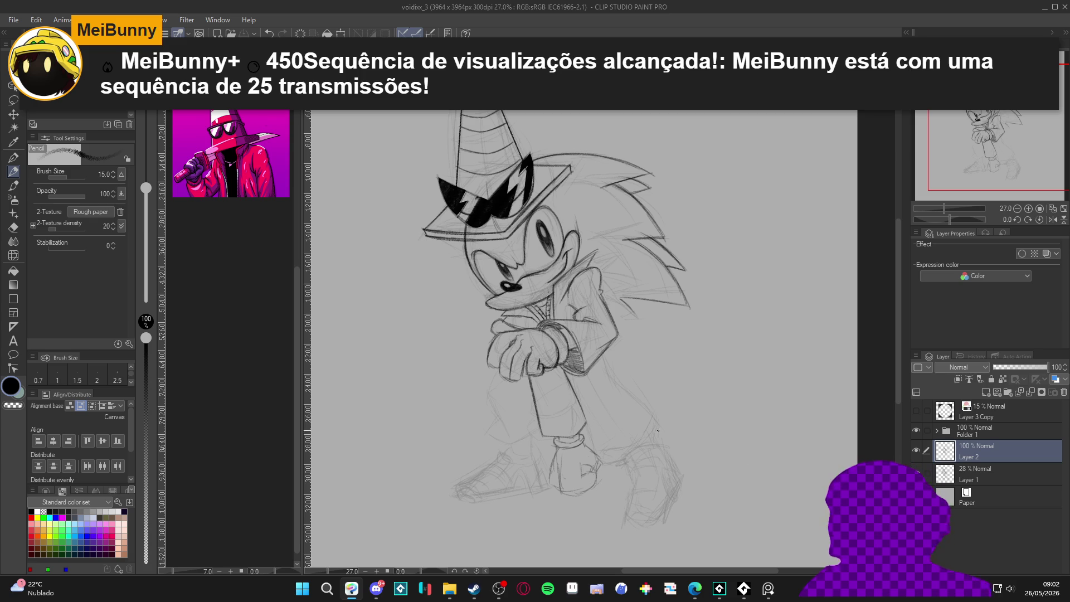
# Ink details on the front shoe, alternating between pencil and kneaded eraser.
pyautogui.moveTo(584, 446); pyautogui.dragTo(605, 475)
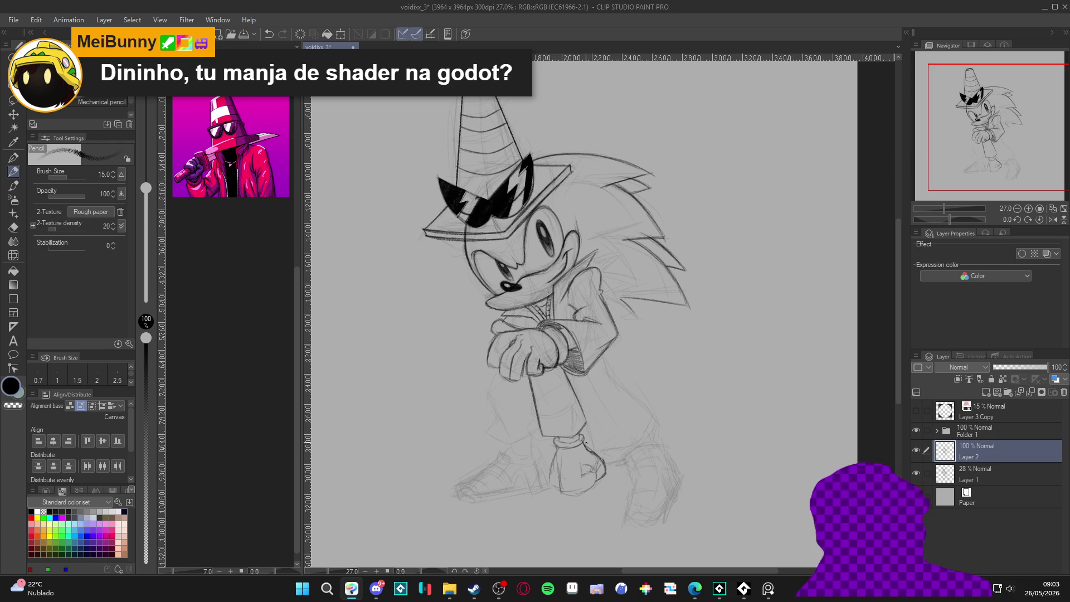
pyautogui.press('e')
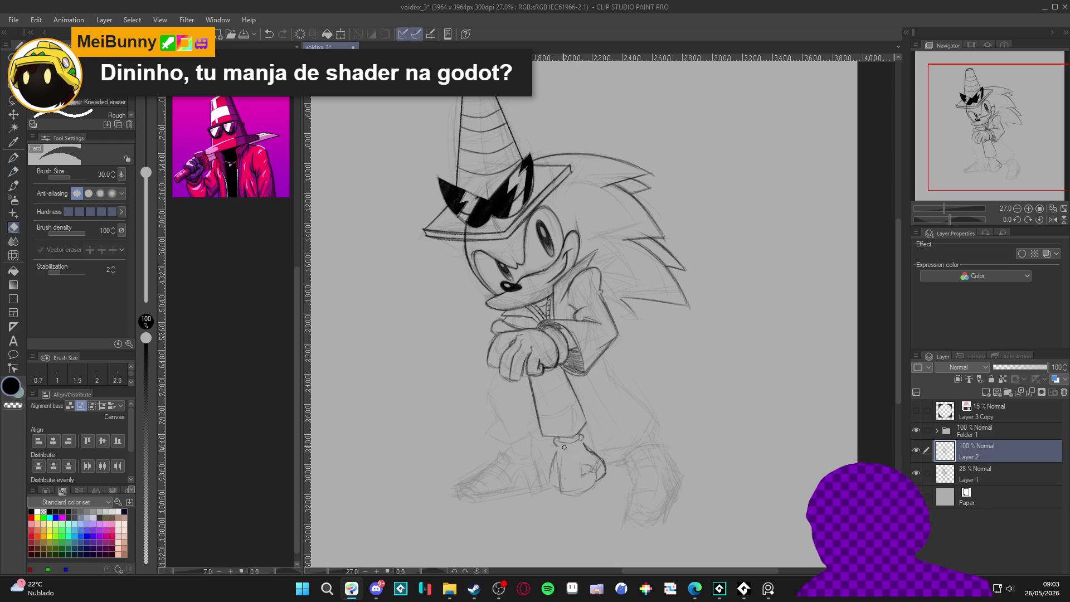
pyautogui.press('p')
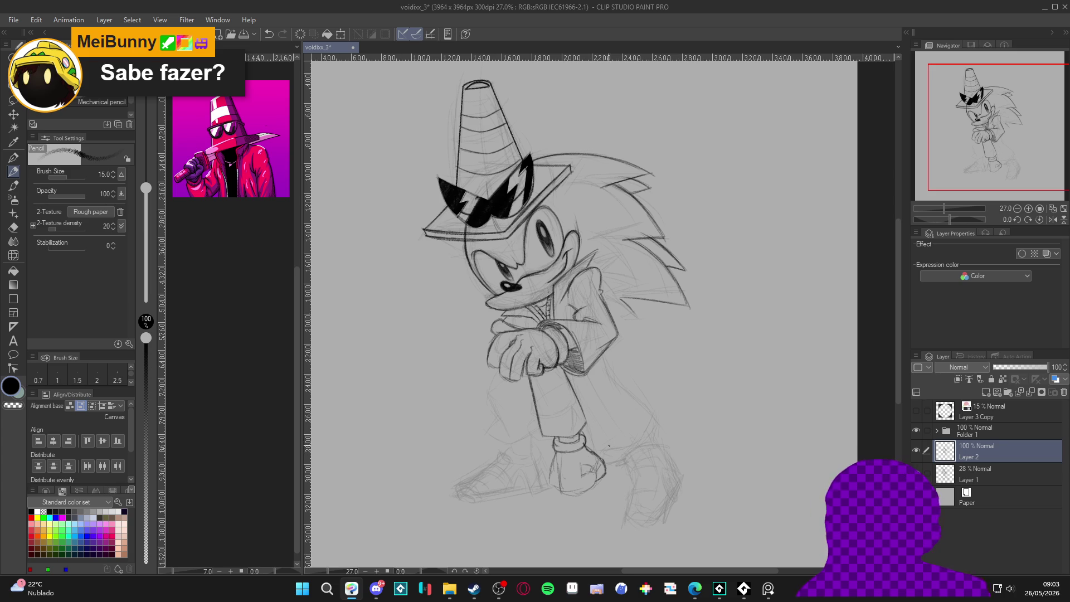
pyautogui.press('e')
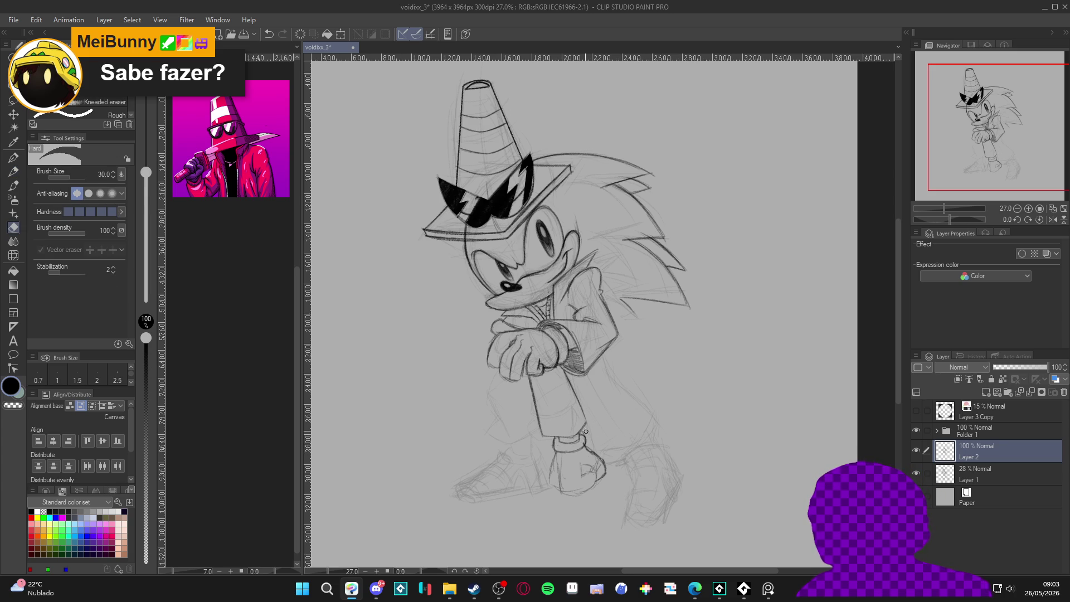
pyautogui.press('p')
pyautogui.press('e')
pyautogui.press('p')
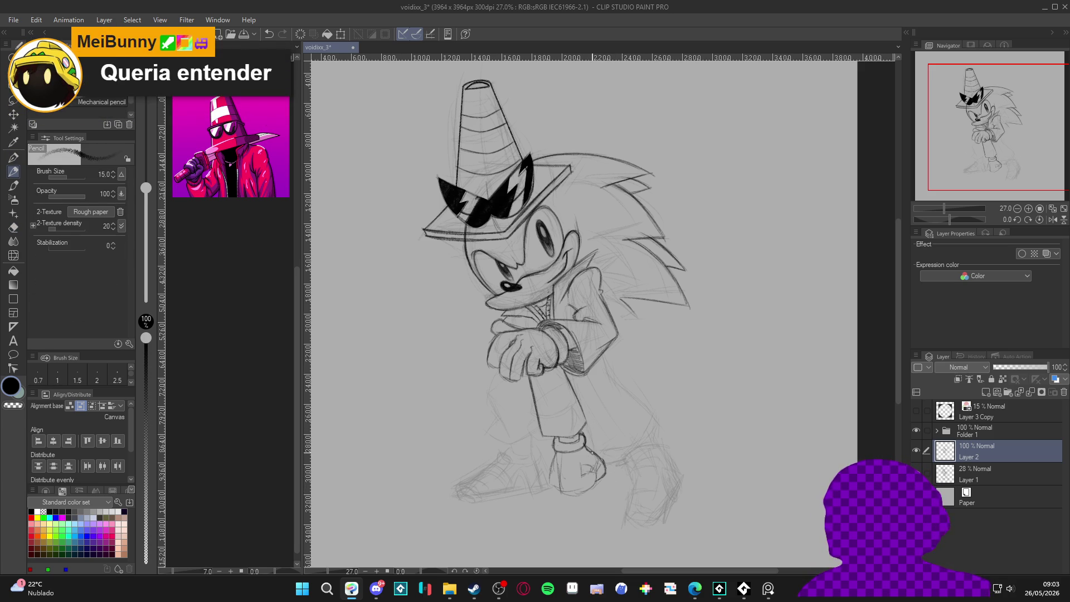
pyautogui.press('e')
# Erase sketch lines around the foot and ink a line below the shoe.
pyautogui.moveTo(588, 443)
pyautogui.mouseDown()
pyautogui.moveTo(590, 467)
pyautogui.moveTo(608, 448)
pyautogui.moveTo(591, 489)
pyautogui.moveTo(601, 471)
pyautogui.moveTo(585, 491)
pyautogui.moveTo(559, 492)
pyautogui.mouseUp()
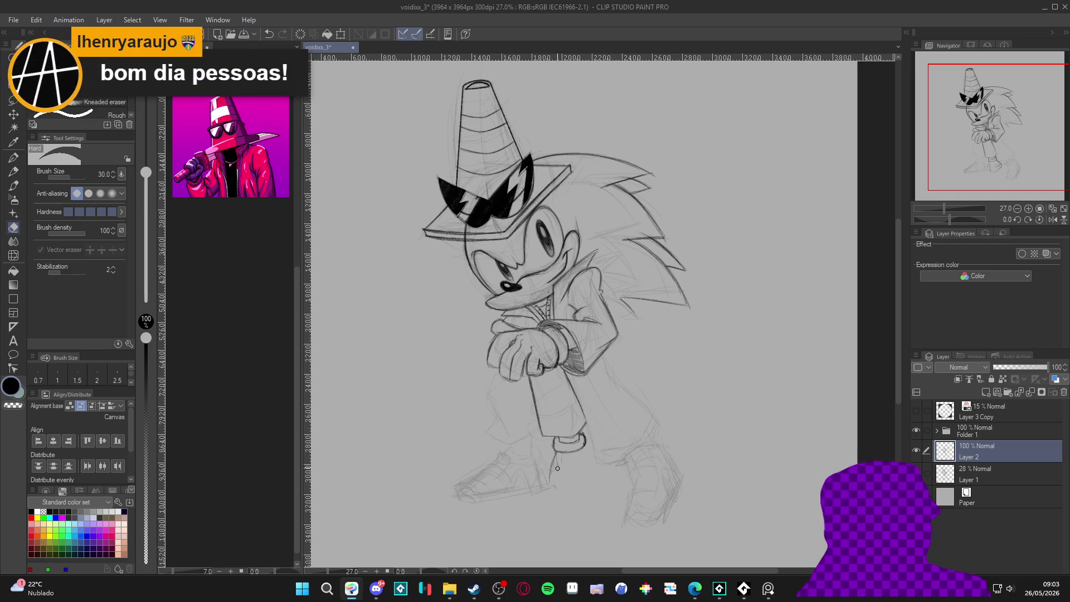
pyautogui.moveTo(555, 460); pyautogui.dragTo(552, 483)
pyautogui.press('p')
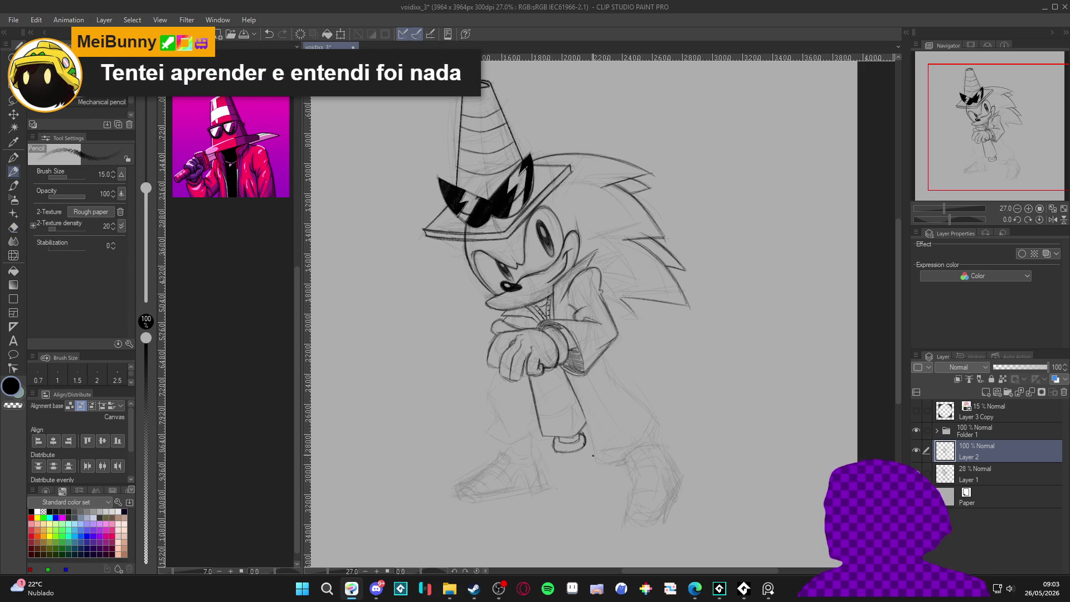
pyautogui.moveTo(557, 452)
pyautogui.mouseDown()
pyautogui.moveTo(570, 481)
pyautogui.moveTo(590, 474)
pyautogui.mouseUp()
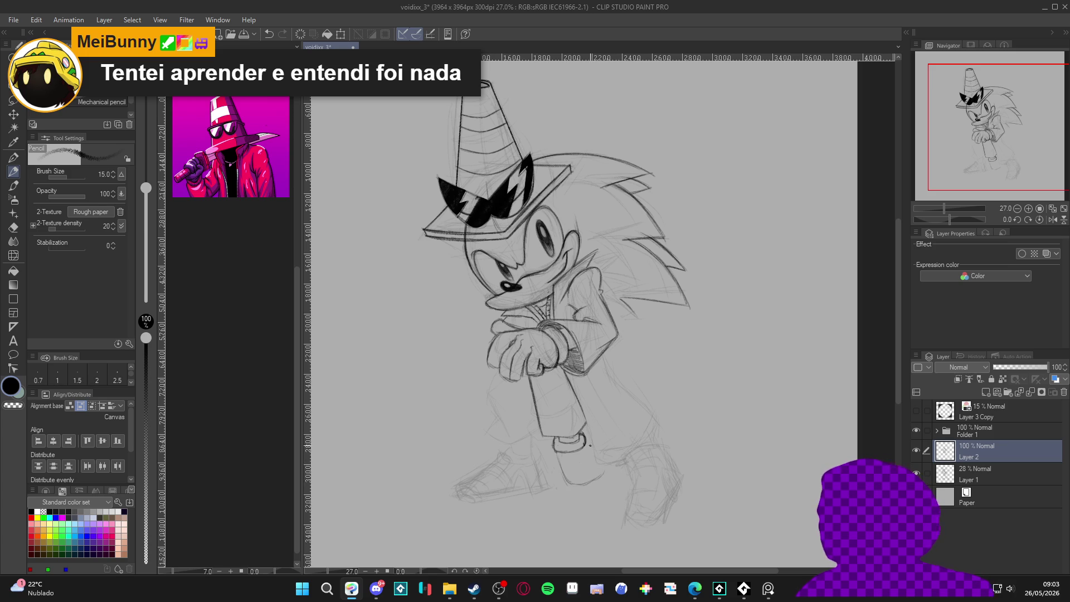
pyautogui.moveTo(590, 442); pyautogui.dragTo(596, 443)
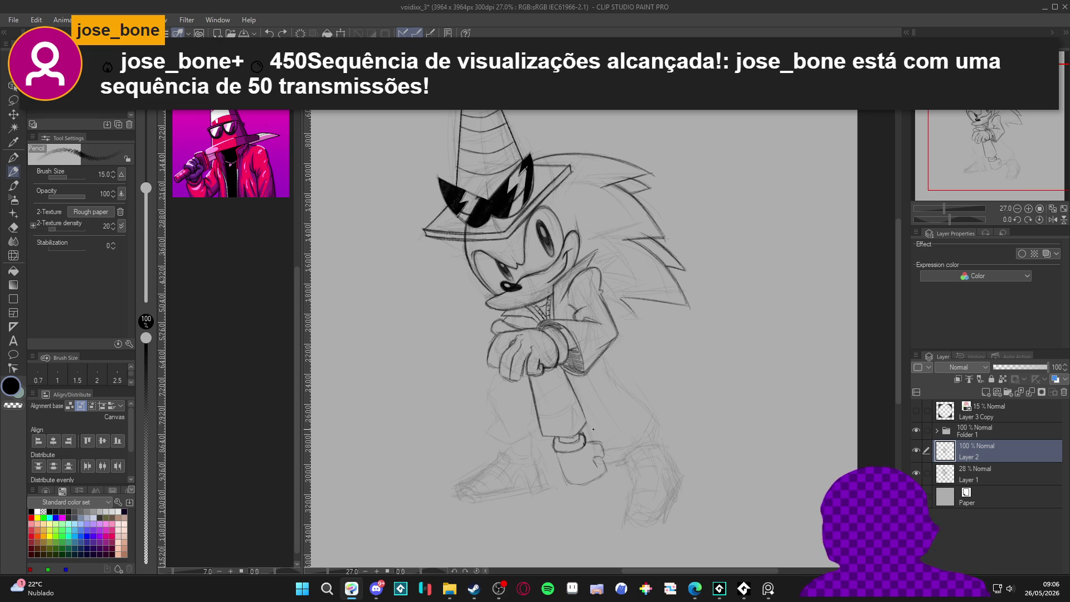
pyautogui.moveTo(582, 435); pyautogui.dragTo(604, 463)
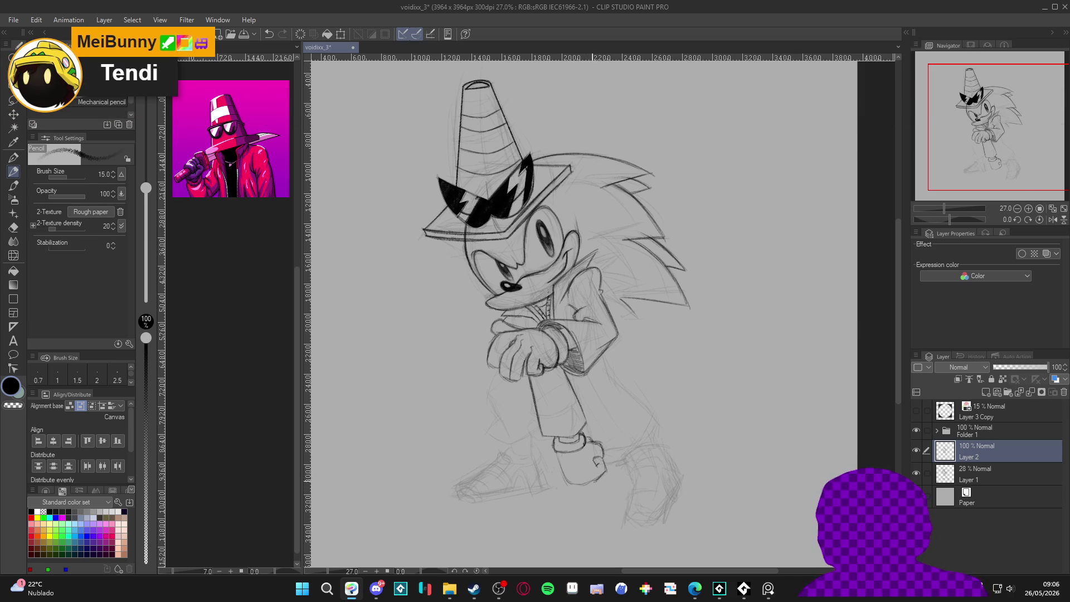
pyautogui.moveTo(579, 483)
pyautogui.mouseDown()
pyautogui.moveTo(565, 483)
pyautogui.moveTo(593, 483)
pyautogui.mouseUp()
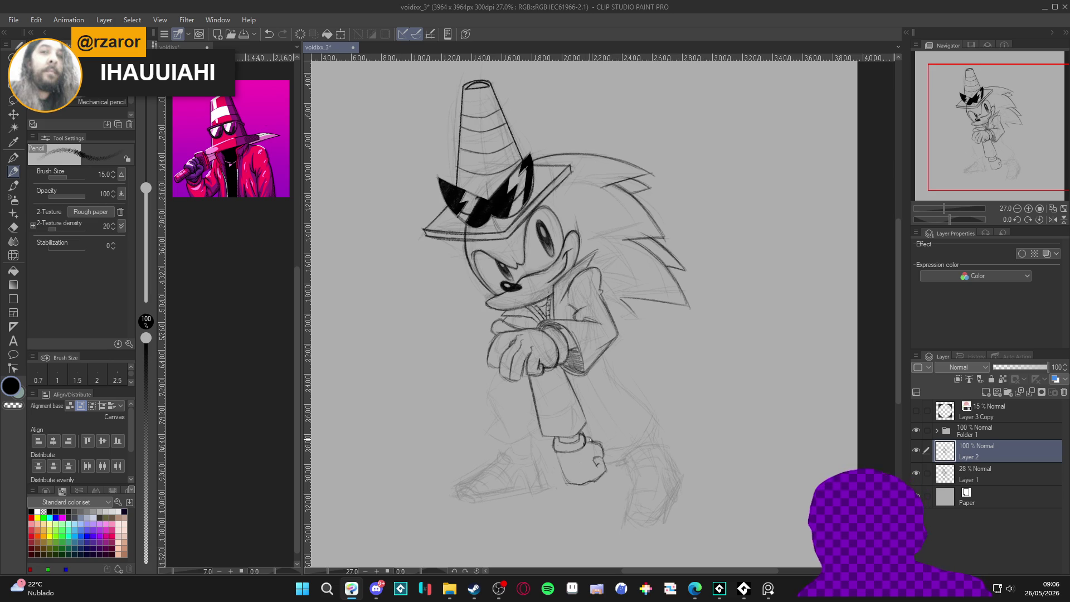
pyautogui.moveTo(583, 439); pyautogui.dragTo(600, 453)
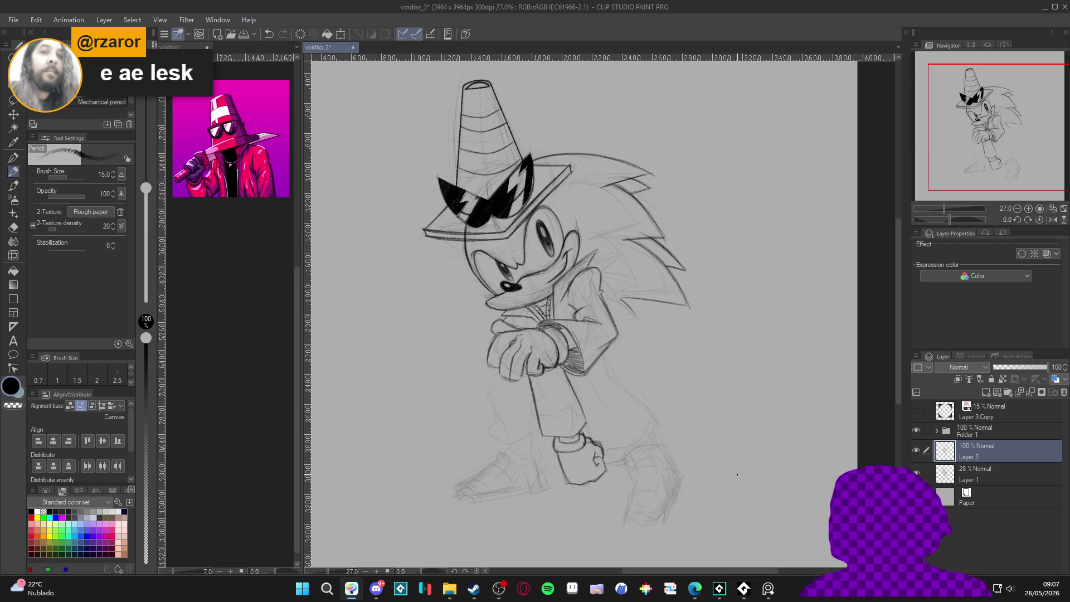
pyautogui.moveTo(716, 485); pyautogui.dragTo(712, 469)
pyautogui.hotkey('ctrl', 's')
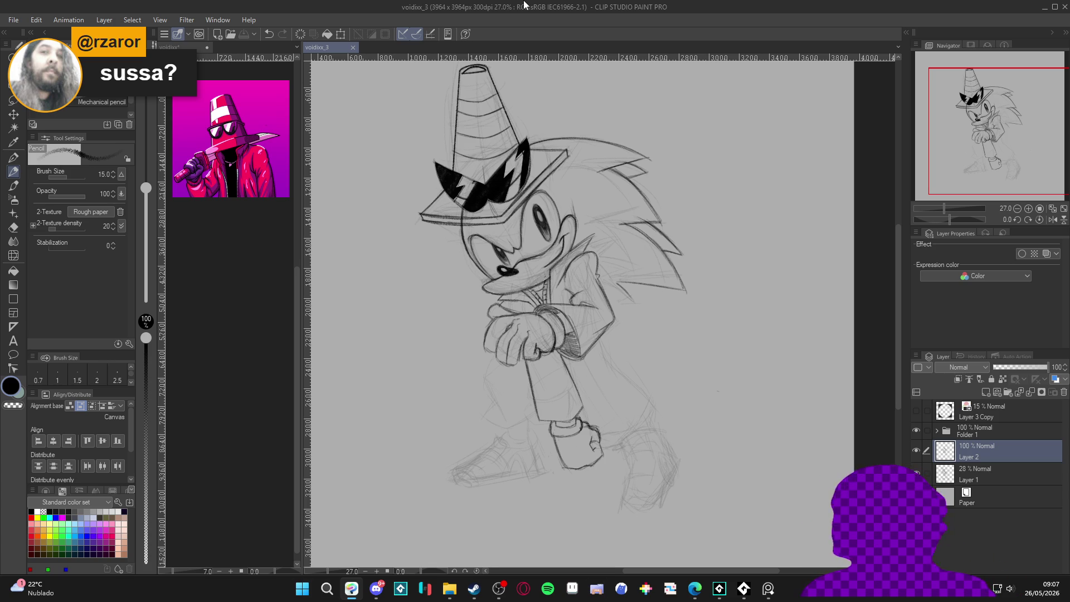
# Save the sketch and scroll up until the traffic-cone hat's tip is visible.
pyautogui.click(917, 449)
pyautogui.hotkey('ctrl', 's')
pyautogui.moveTo(814, 469); pyautogui.dragTo(812, 438)
pyautogui.scroll(2, 811, 438)
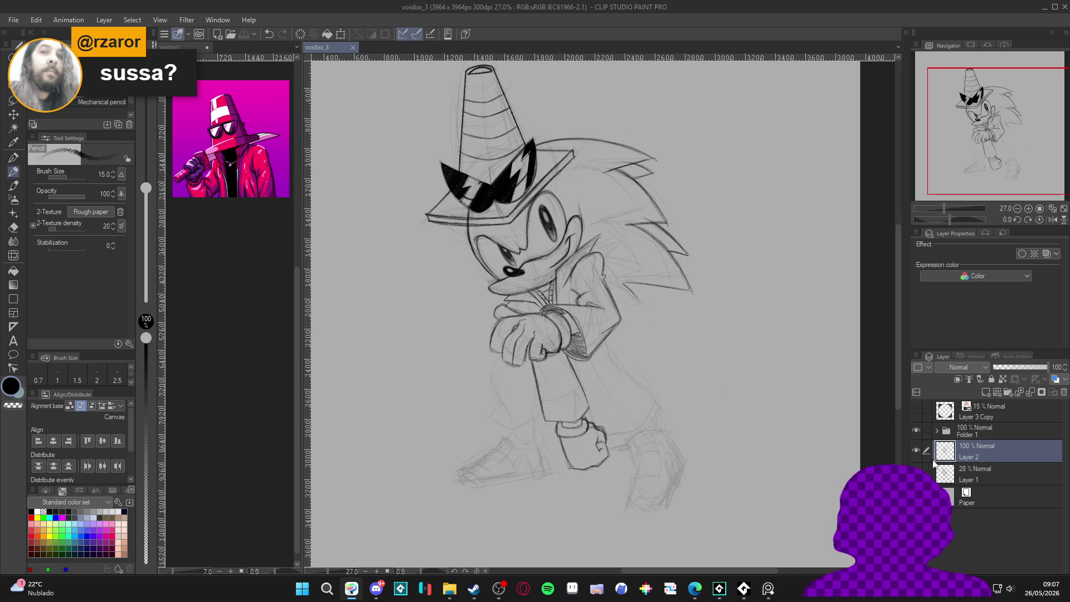
pyautogui.scroll(1, 848, 468)
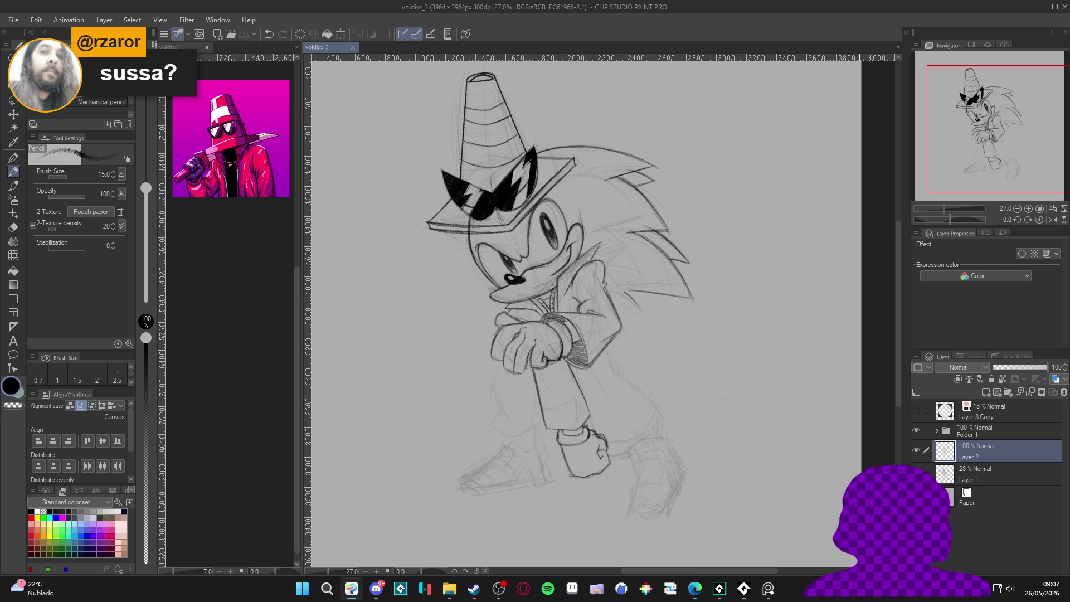
pyautogui.scroll(1, 847, 502)
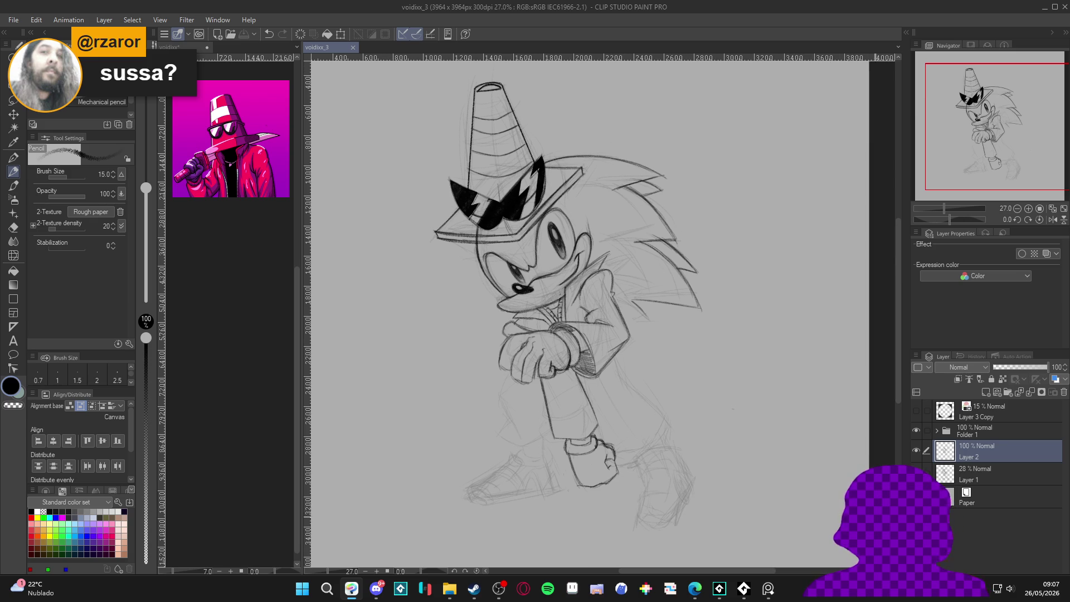
pyautogui.scroll(1, 836, 471)
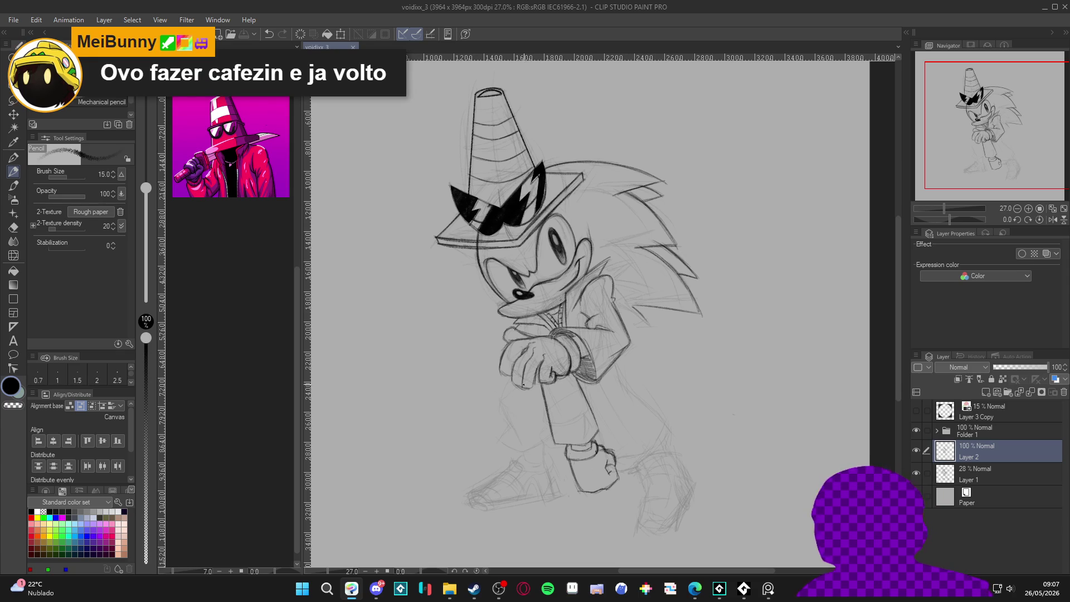
# Add pencil strokes left of Sonic's hand and along the lower leg line.
pyautogui.moveTo(508, 379)
pyautogui.mouseDown()
pyautogui.moveTo(499, 418)
pyautogui.moveTo(512, 435)
pyautogui.mouseUp()
pyautogui.moveTo(502, 390)
pyautogui.mouseDown()
pyautogui.moveTo(496, 414)
pyautogui.moveTo(498, 398)
pyautogui.mouseUp()
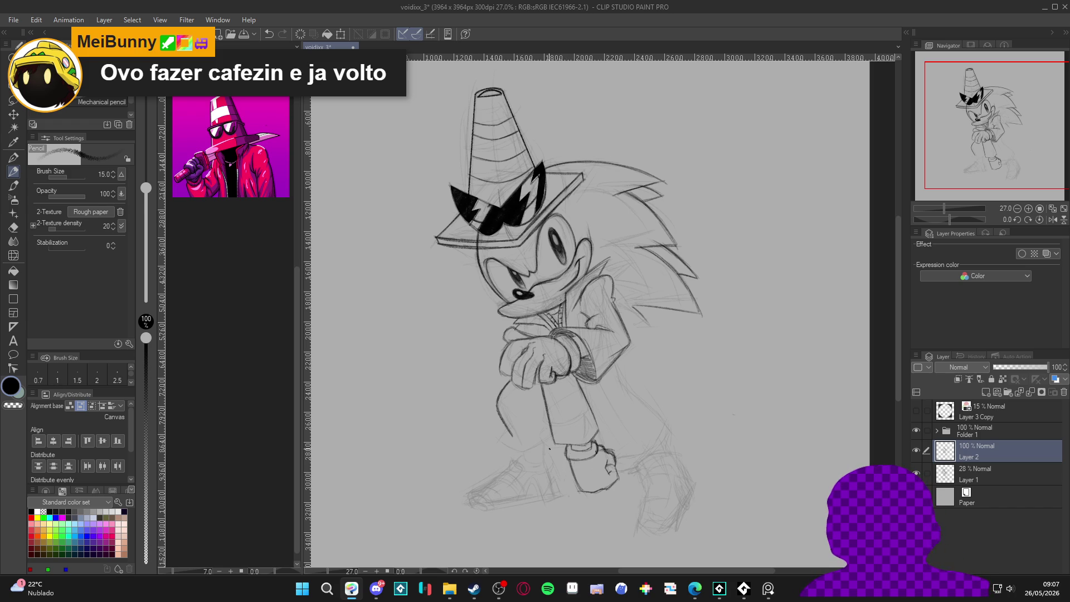
pyautogui.moveTo(506, 427); pyautogui.dragTo(505, 445)
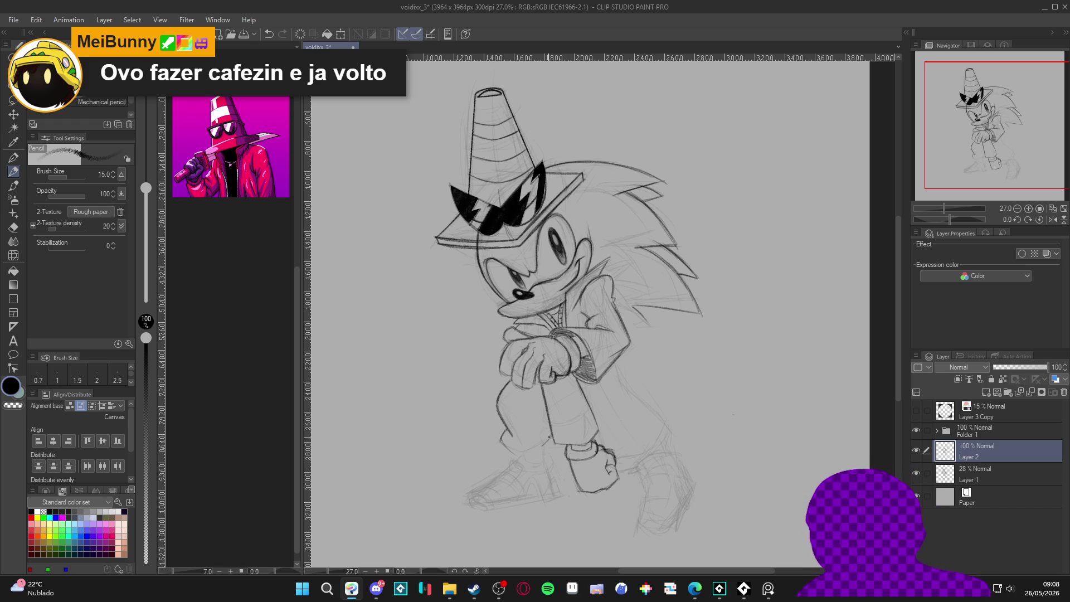
pyautogui.moveTo(549, 440); pyautogui.dragTo(501, 452)
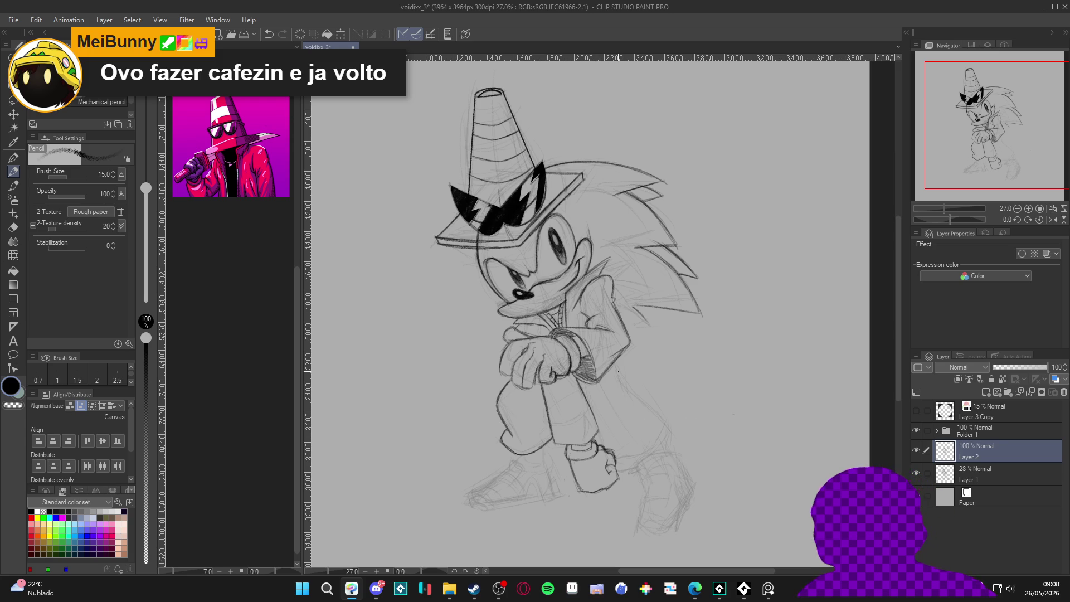
# Stroke the jacket edge and trace the right leg outline, then reset the view upright.
pyautogui.moveTo(616, 368); pyautogui.dragTo(669, 427)
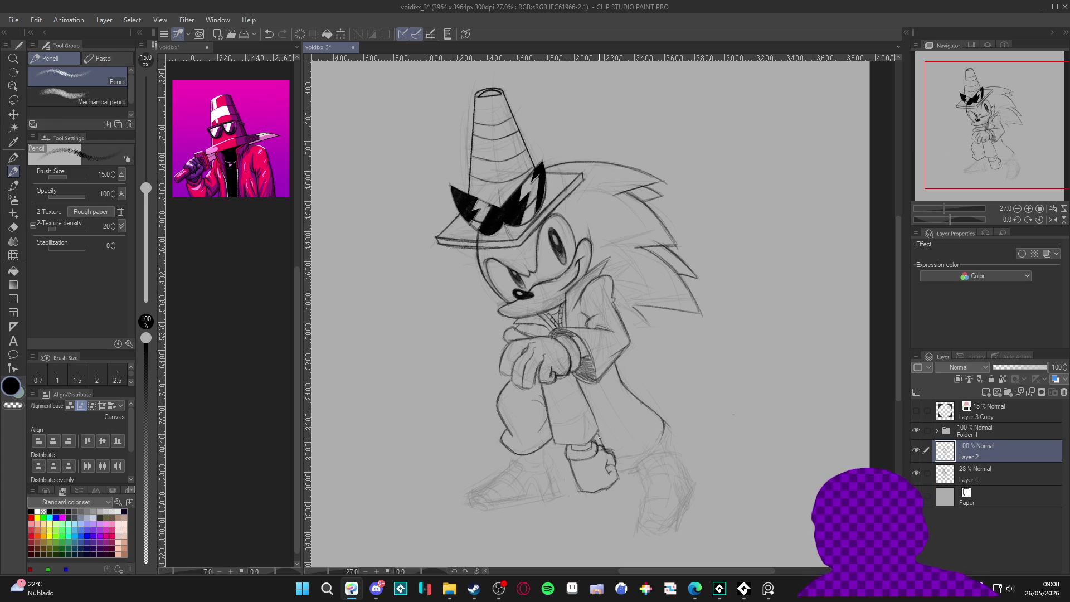
pyautogui.moveTo(664, 426)
pyautogui.mouseDown()
pyautogui.moveTo(660, 443)
pyautogui.moveTo(458, 353)
pyautogui.moveTo(475, 385)
pyautogui.mouseUp()
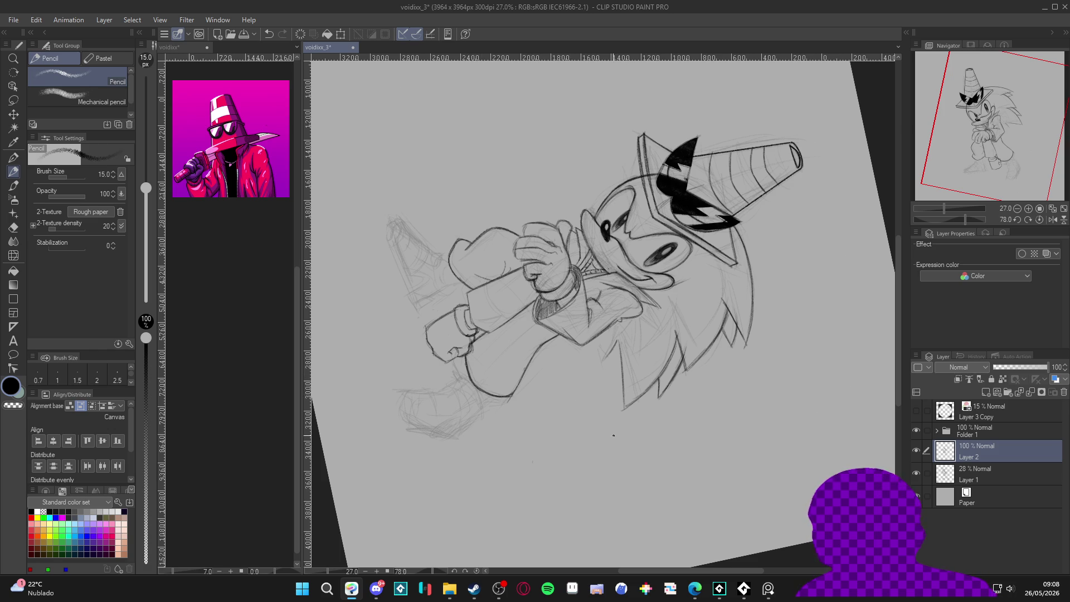
pyautogui.press('r')
pyautogui.moveTo(724, 402); pyautogui.dragTo(756, 324)
pyautogui.doubleClick(757, 324)
pyautogui.press('p')
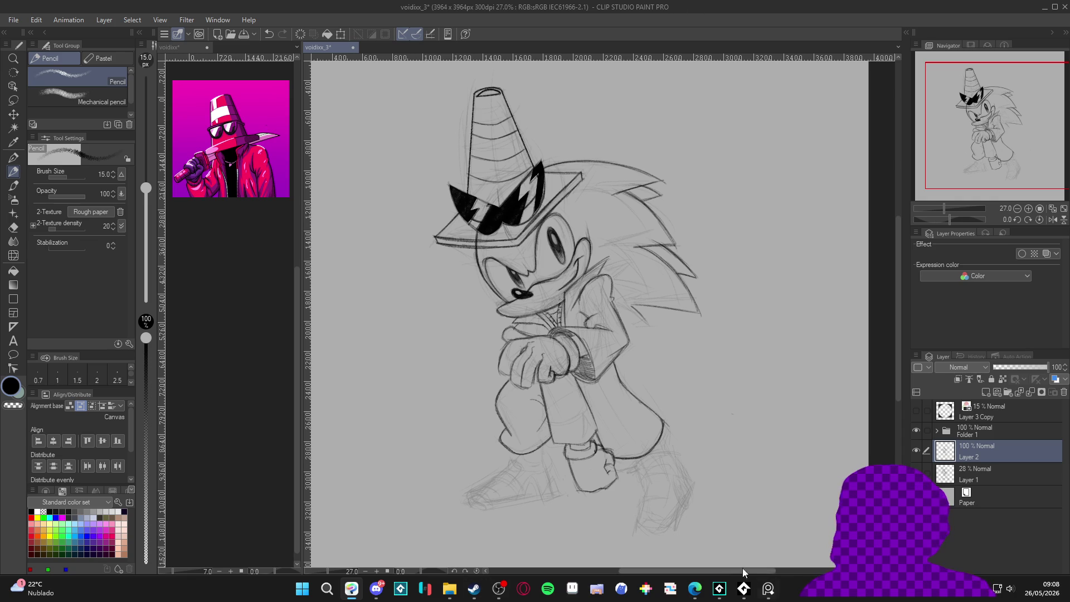
pyautogui.click(695, 589)
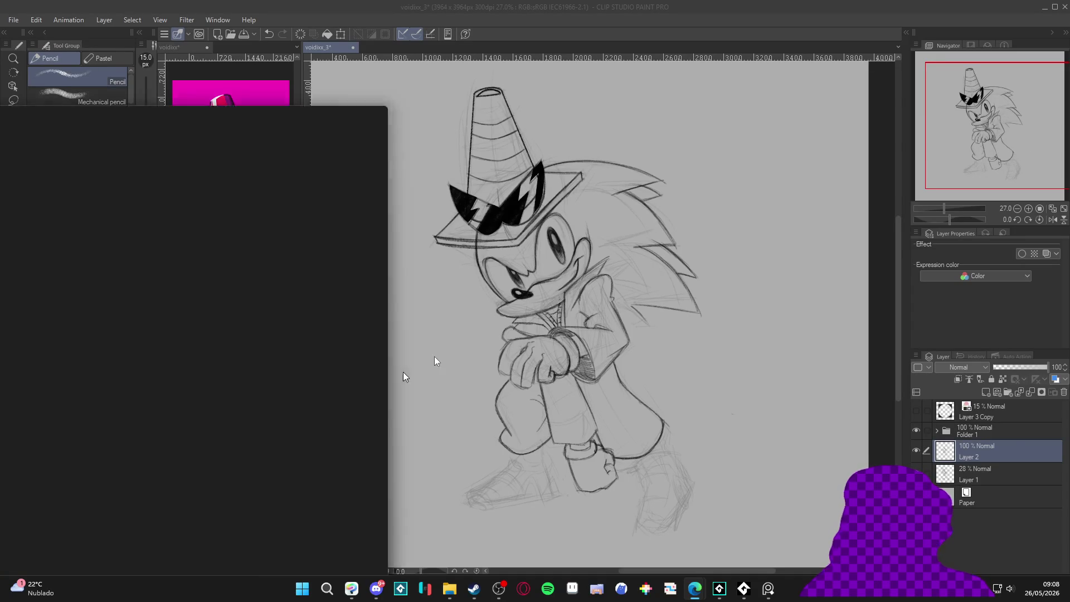
# Search 'godot thunder shader' and open the Godot 4 2D Electric Lightning Shader video.
pyautogui.write('godot ')
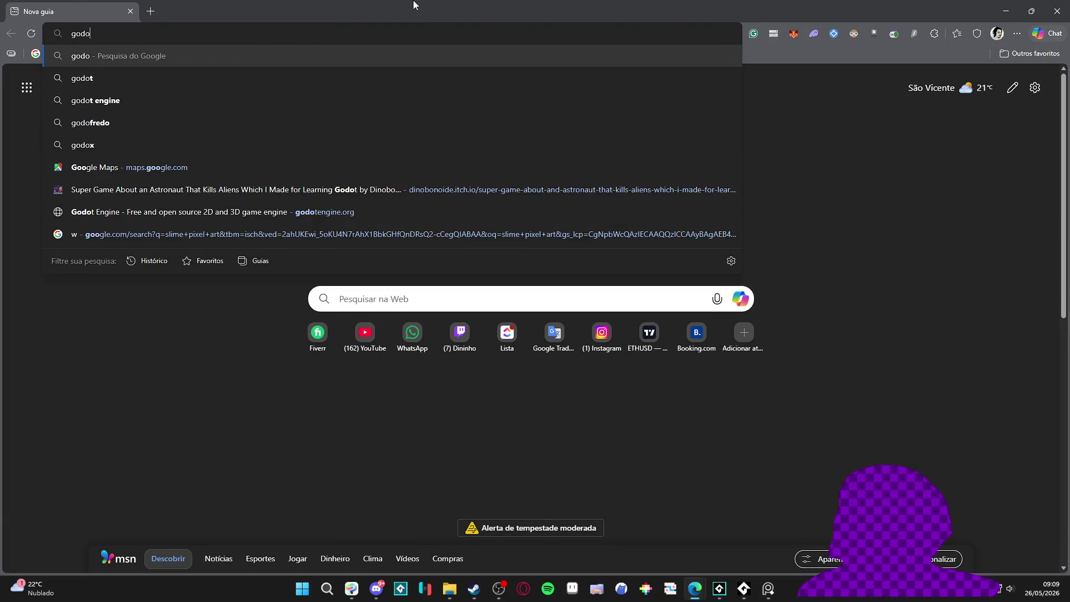
pyautogui.write('thund')
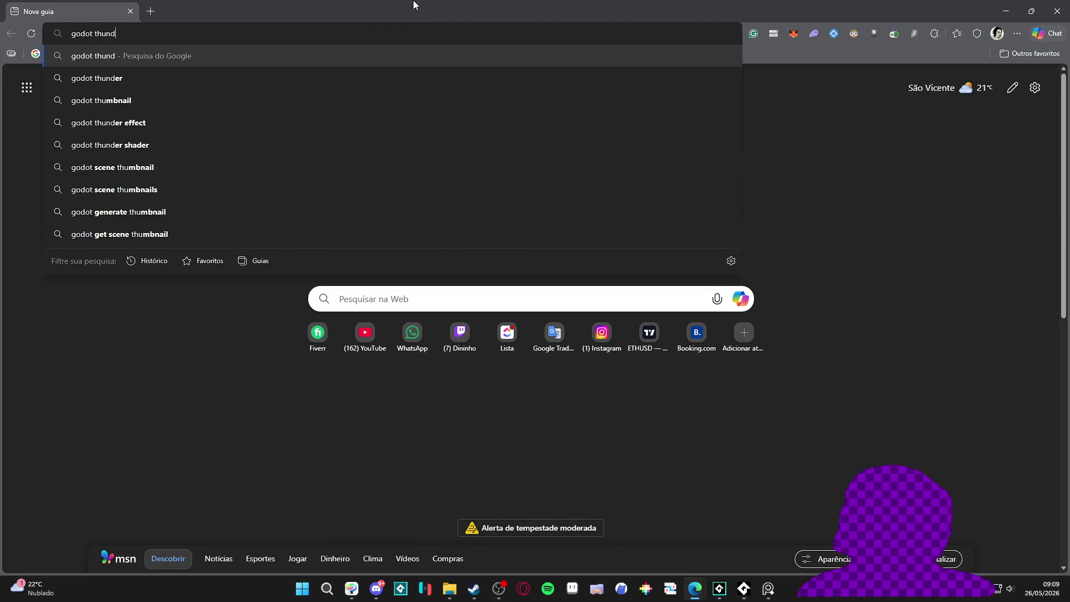
pyautogui.write('er shader')
pyautogui.press('Return')
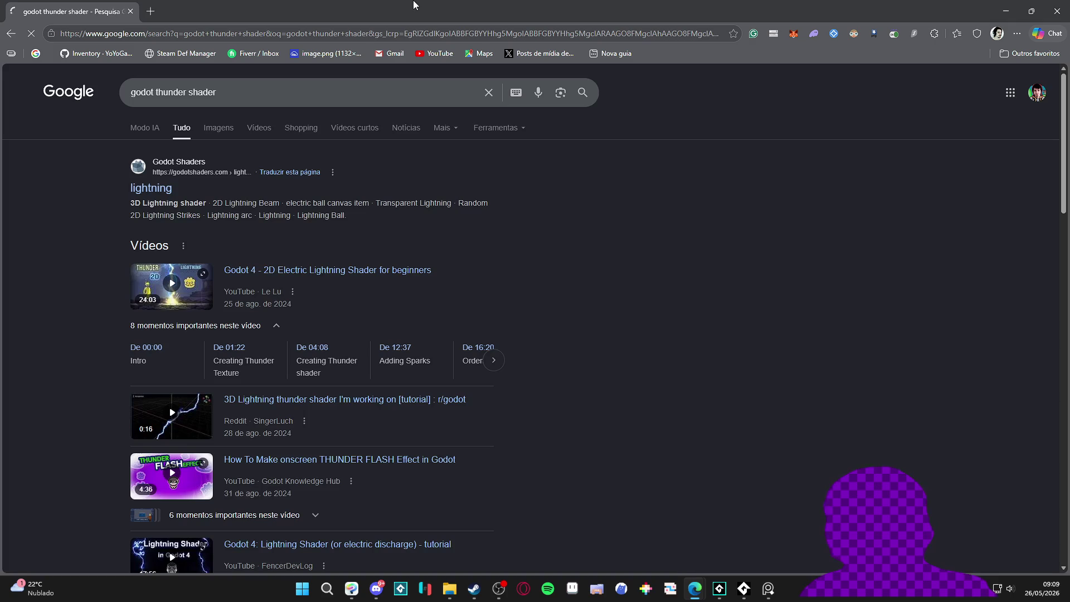
pyautogui.click(286, 281)
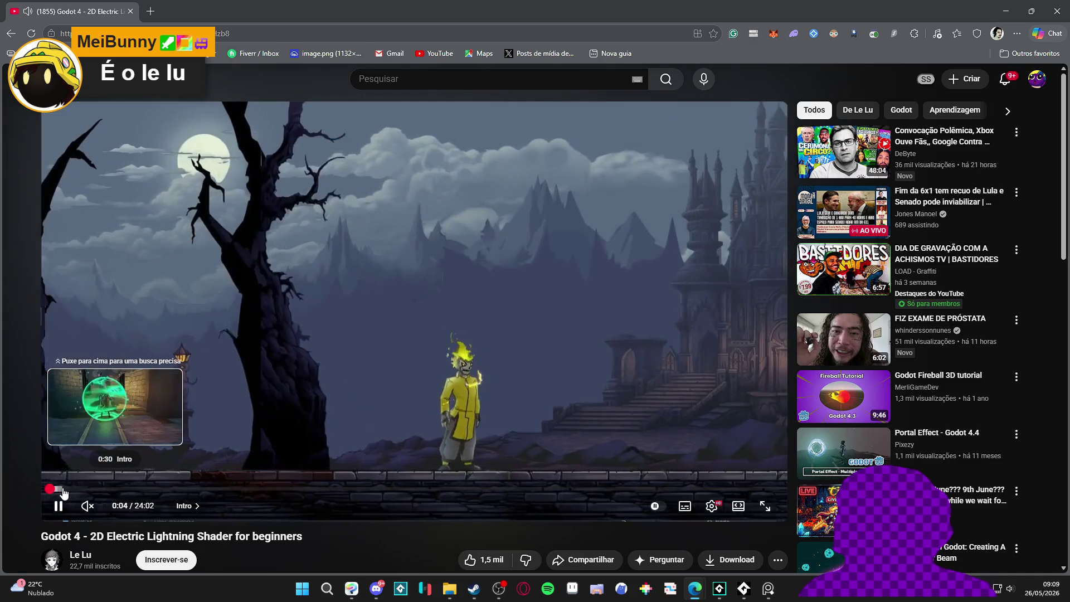
# Skip the tutorial to about 0:30, pause it, copy its video URL, and return to Clip Studio.
pyautogui.click(62, 491)
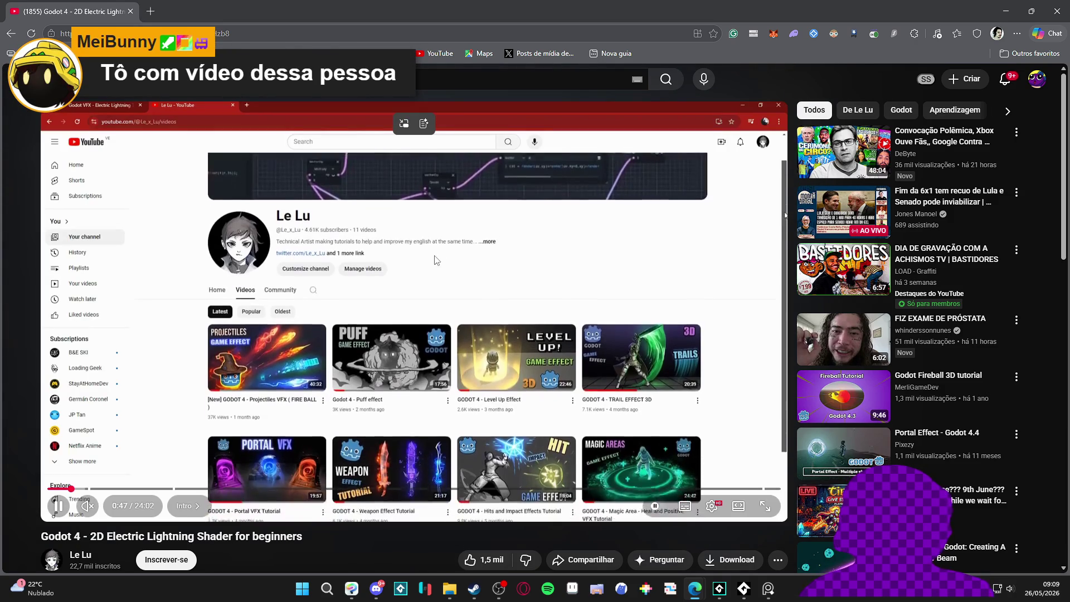
pyautogui.click(465, 261)
pyautogui.rightClick(481, 219)
pyautogui.click(516, 276)
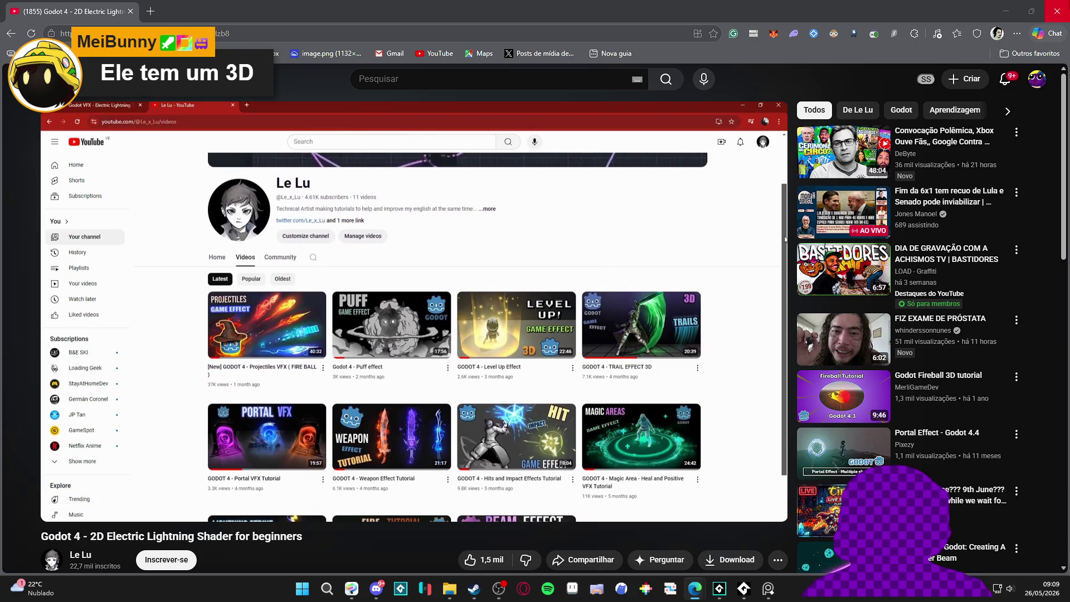
pyautogui.hotkey('alt', 'Tab')
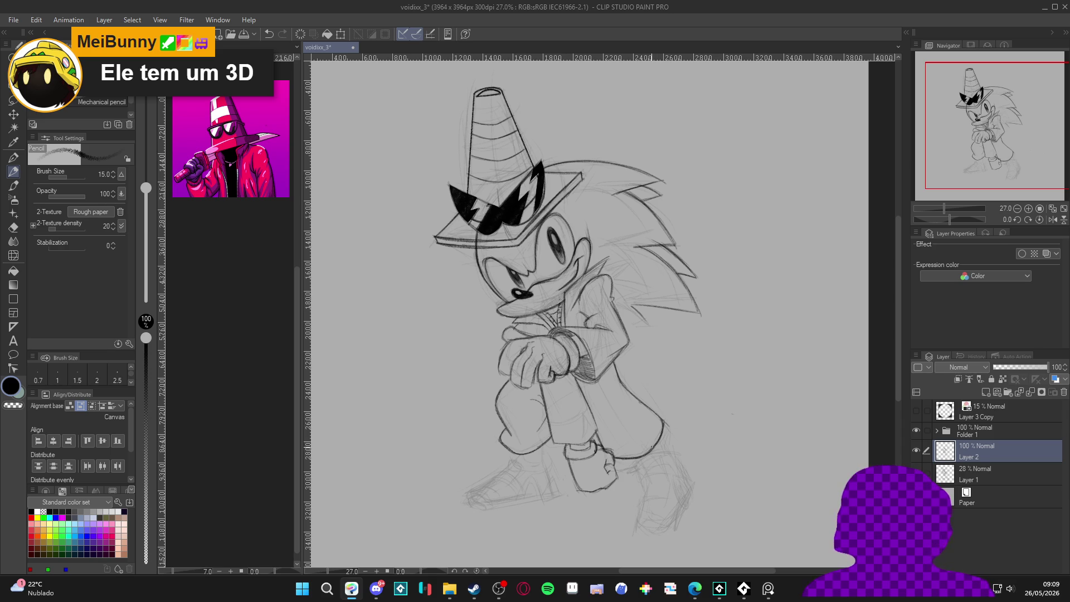
# Save the Sonic sketch and zoom in on the canvas.
pyautogui.scroll(2, 516, 335)
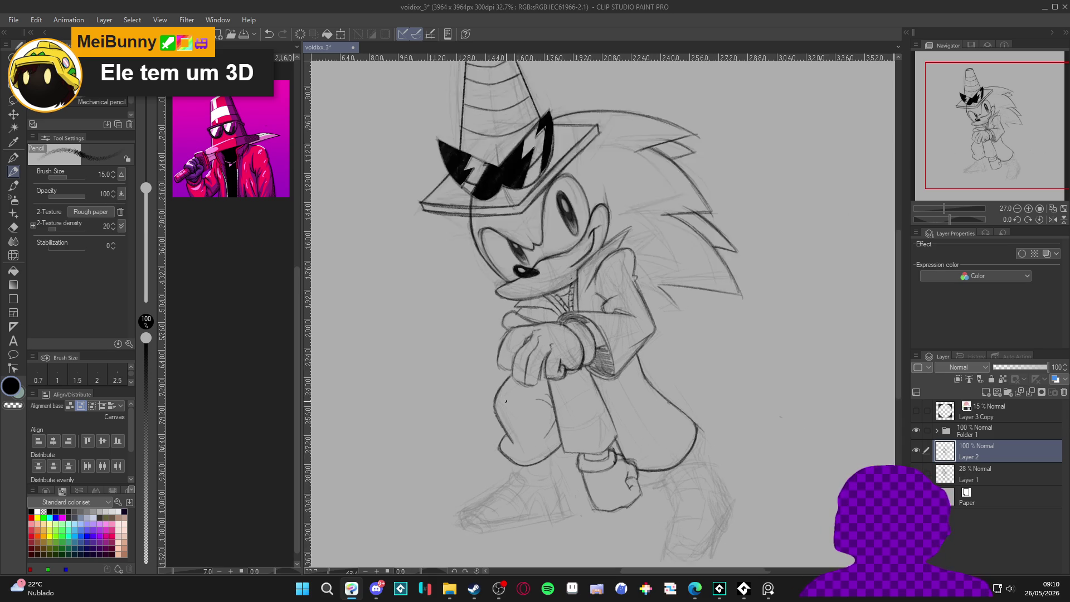
pyautogui.hotkey('ctrl', 's')
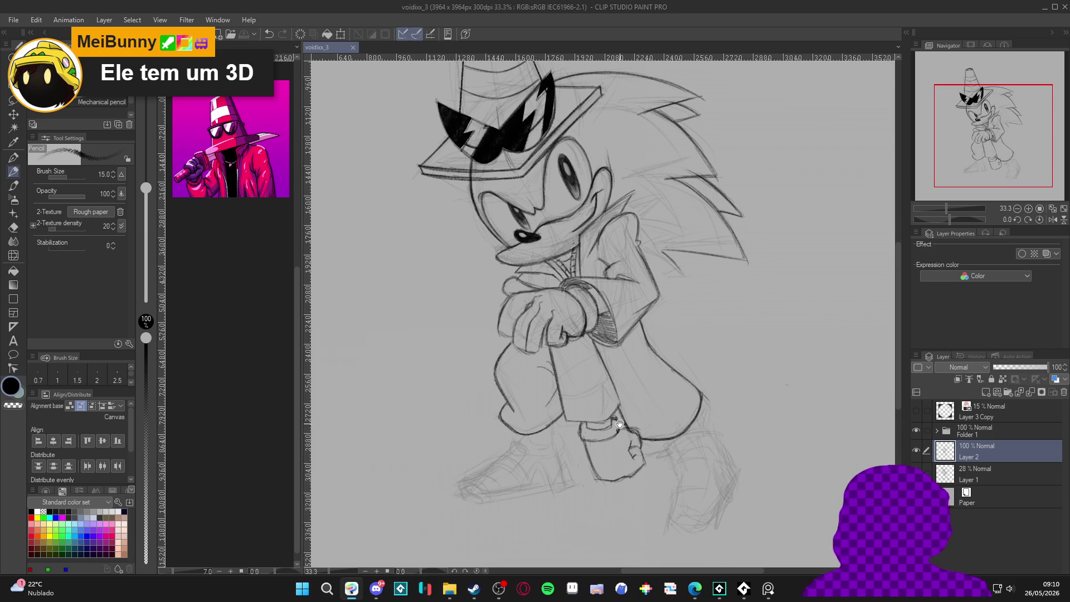
pyautogui.hscroll(-1, 639, 419)
pyautogui.hscroll(-1, 558, 438)
pyautogui.scroll(-1, 557, 438)
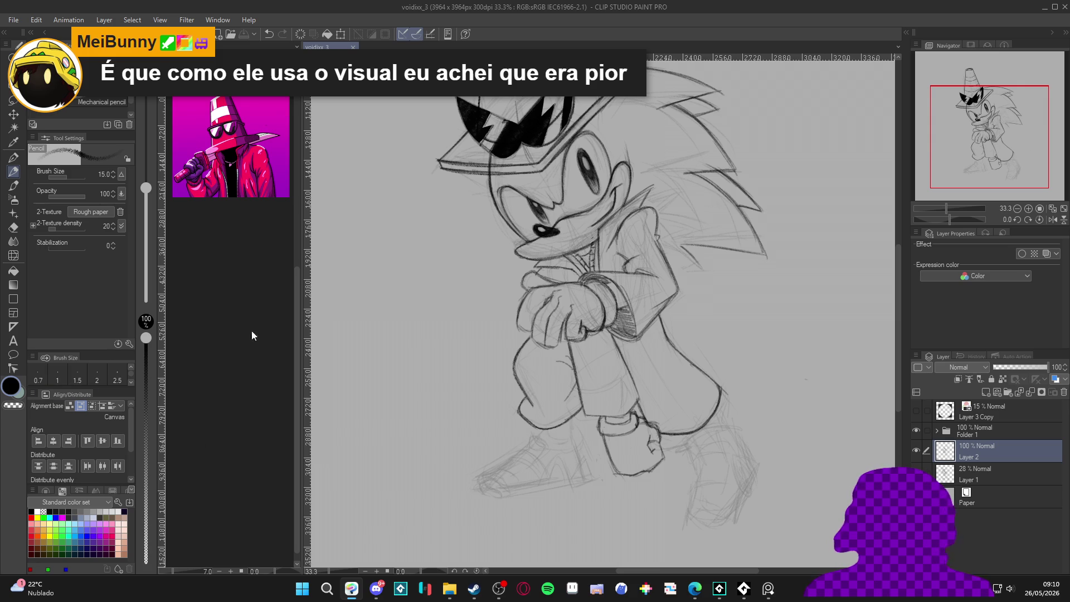
# Peek at the voidixx document, return to voidixx_3, and toggle Layer 2's visibility to compare.
pyautogui.click(298, 339)
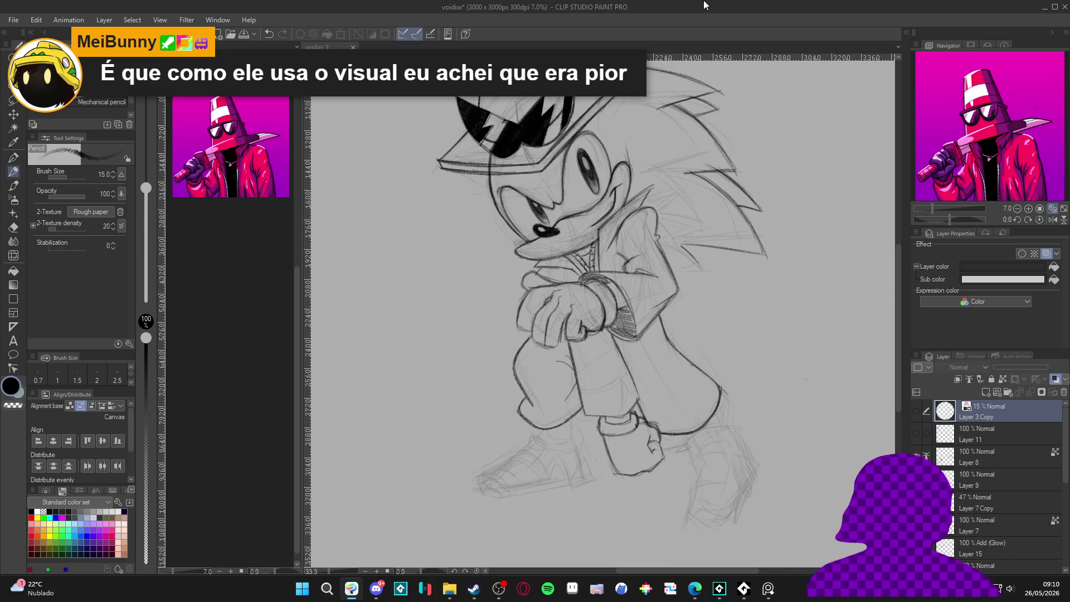
pyautogui.hotkey('ctrl', 'Tab')
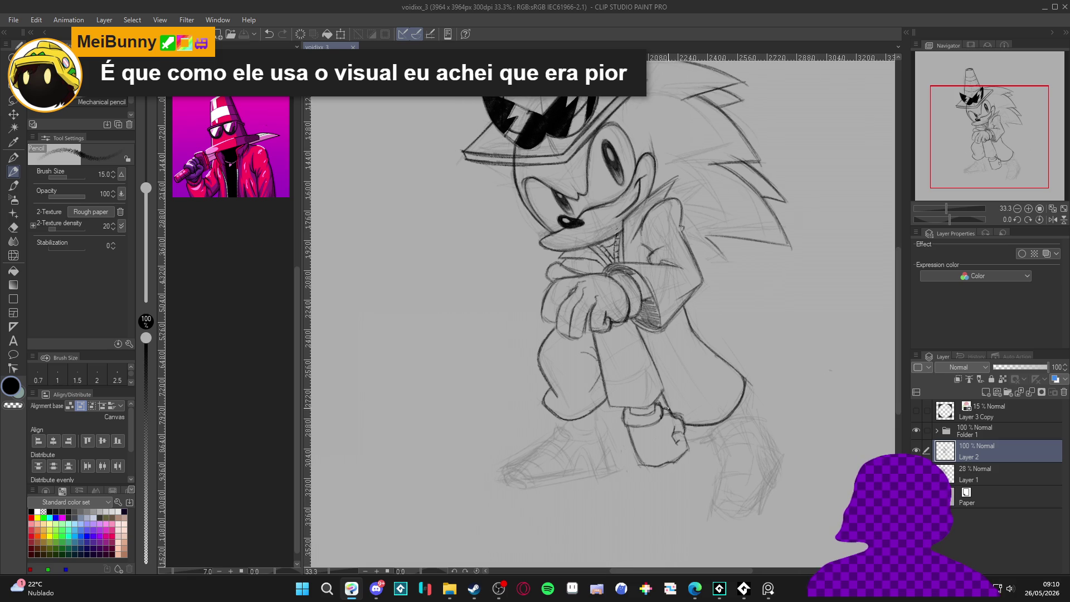
pyautogui.click(915, 450)
pyautogui.click(916, 450)
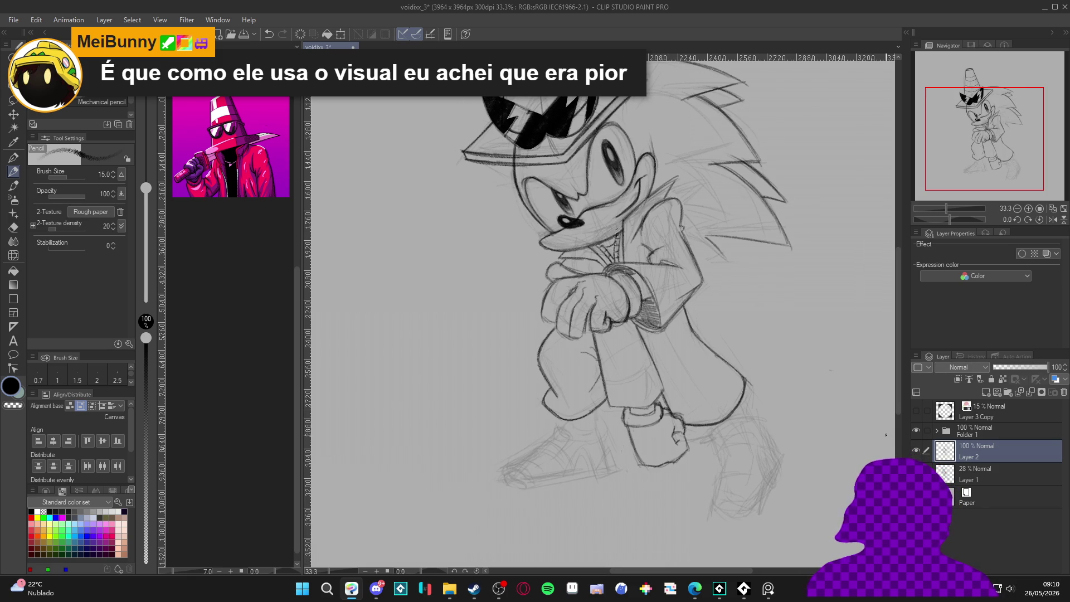
pyautogui.click(916, 449)
pyautogui.click(915, 449)
pyautogui.click(916, 449)
pyautogui.click(915, 449)
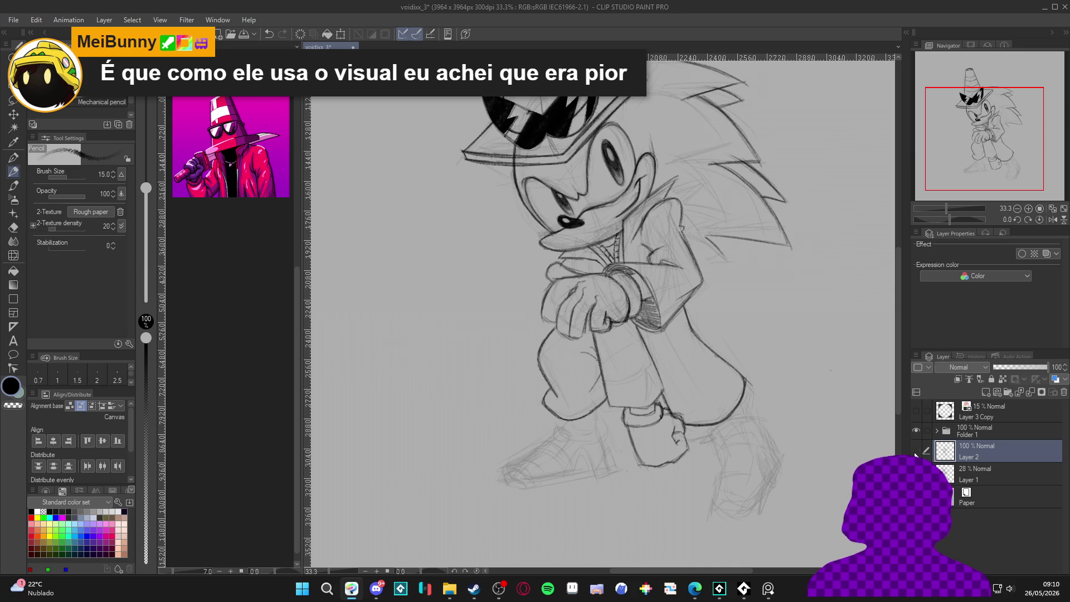
pyautogui.moveTo(712, 389); pyautogui.dragTo(687, 399)
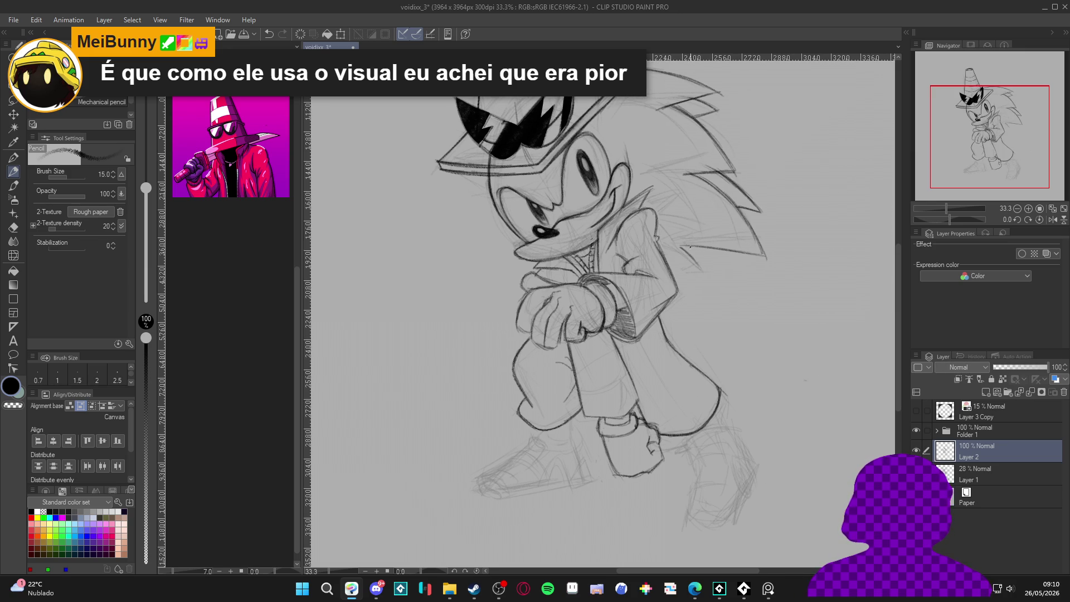
pyautogui.moveTo(687, 226); pyautogui.dragTo(706, 250)
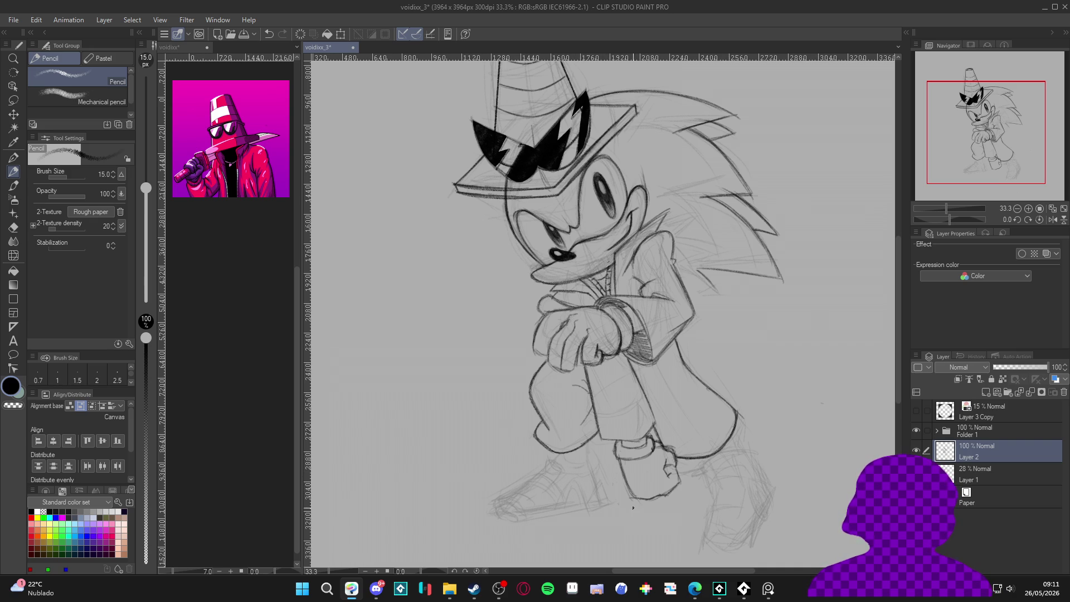
pyautogui.moveTo(646, 530); pyautogui.dragTo(615, 507)
pyautogui.hotkey('ctrl', 's')
pyautogui.scroll(1, 614, 503)
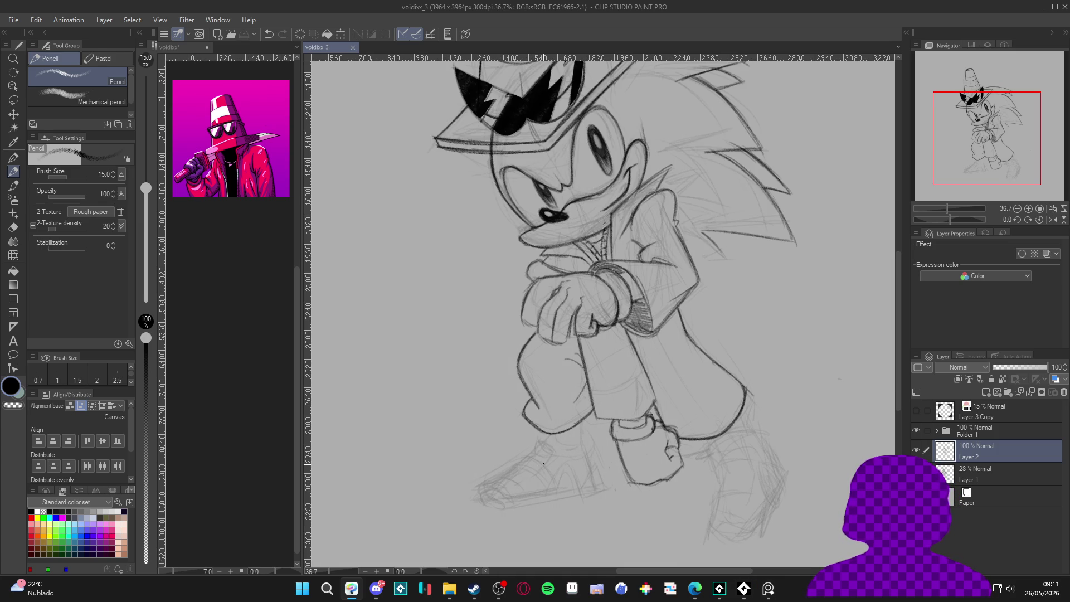
pyautogui.moveTo(557, 452); pyautogui.dragTo(580, 471)
pyautogui.moveTo(578, 434); pyautogui.dragTo(560, 414)
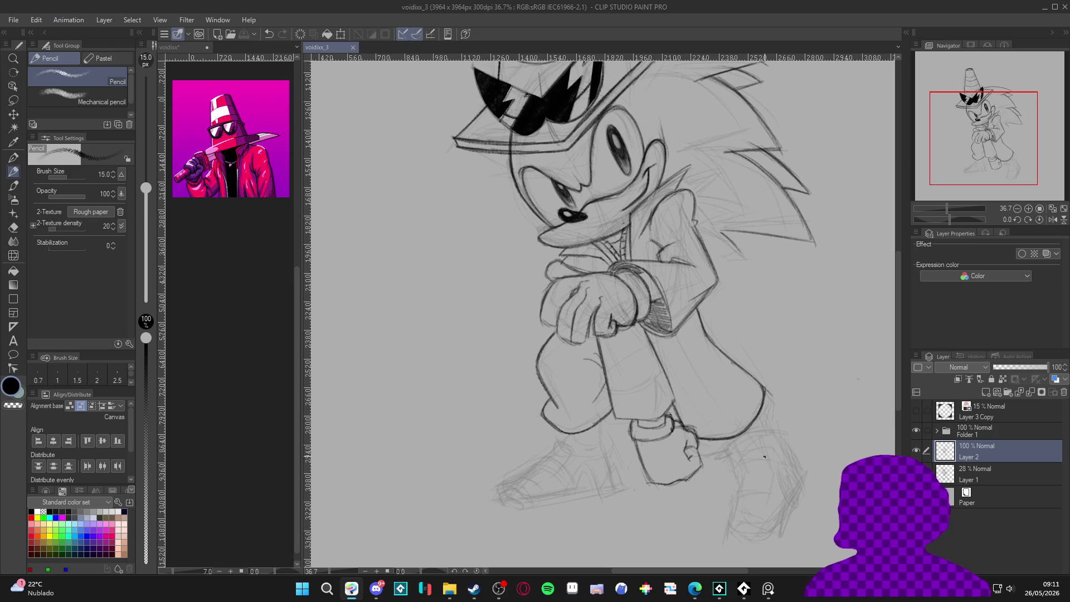
pyautogui.moveTo(767, 459)
pyautogui.mouseDown()
pyautogui.moveTo(747, 502)
pyautogui.moveTo(776, 514)
pyautogui.moveTo(713, 476)
pyautogui.mouseUp()
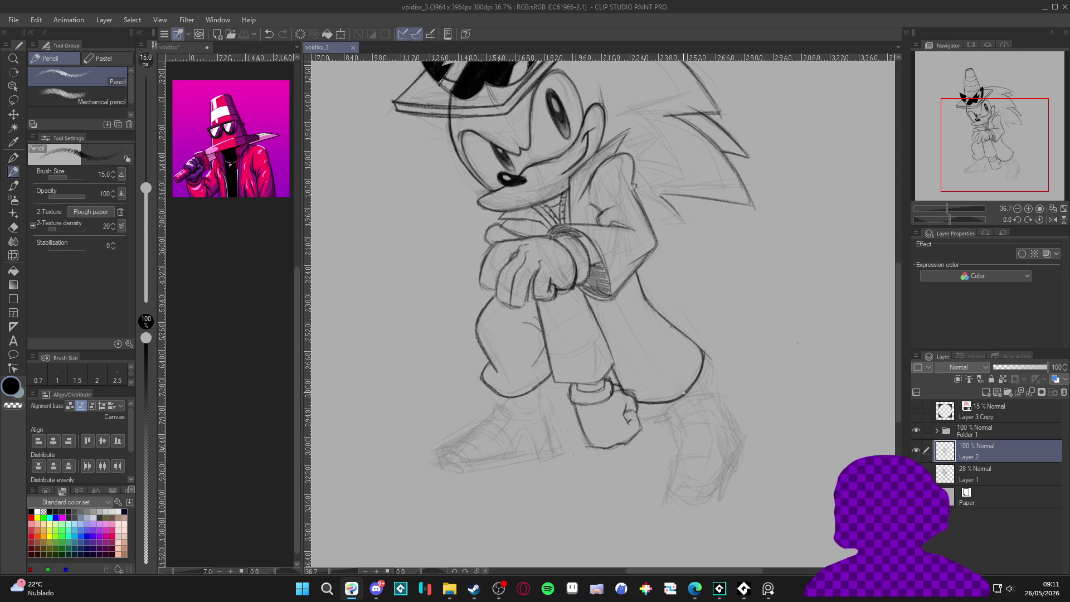
pyautogui.moveTo(694, 384); pyautogui.dragTo(703, 394)
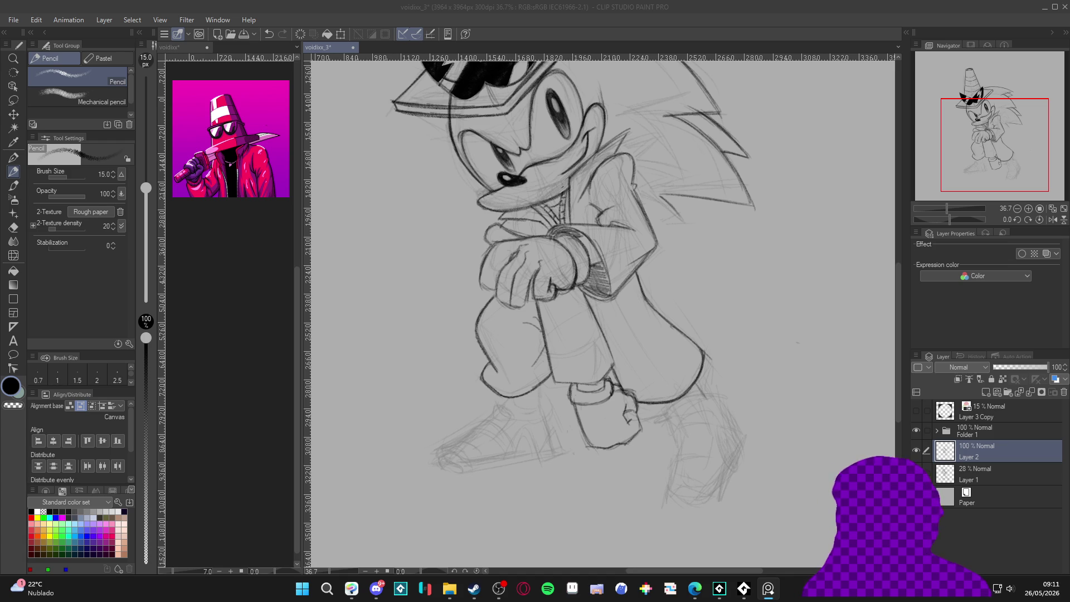
pyautogui.click(675, 411)
# Try the G-pen for the right boot's top ellipse, then pencil strokes beneath it.
pyautogui.press('p')
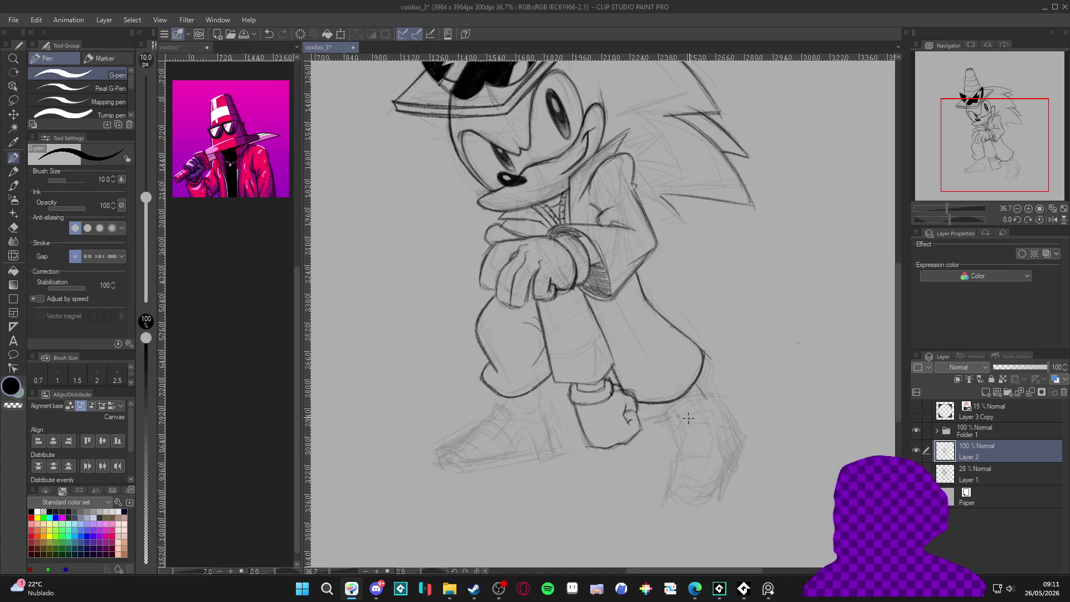
pyautogui.moveTo(675, 410)
pyautogui.mouseDown()
pyautogui.moveTo(704, 389)
pyautogui.moveTo(675, 400)
pyautogui.moveTo(702, 399)
pyautogui.moveTo(671, 415)
pyautogui.moveTo(732, 435)
pyautogui.moveTo(689, 458)
pyautogui.mouseUp()
pyautogui.press('p')
pyautogui.moveTo(696, 467)
pyautogui.mouseDown()
pyautogui.moveTo(678, 442)
pyautogui.moveTo(693, 461)
pyautogui.moveTo(727, 453)
pyautogui.mouseUp()
pyautogui.moveTo(736, 444); pyautogui.dragTo(694, 454)
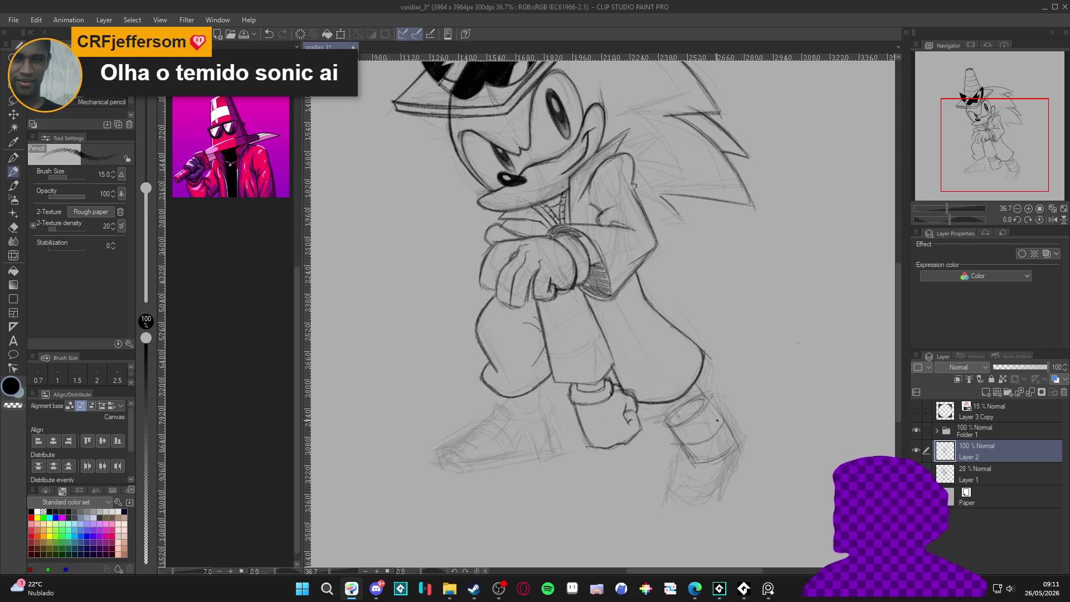
# Pencil the lower leg's left and right edges and darken the heel's back outline.
pyautogui.moveTo(681, 451); pyautogui.dragTo(673, 488)
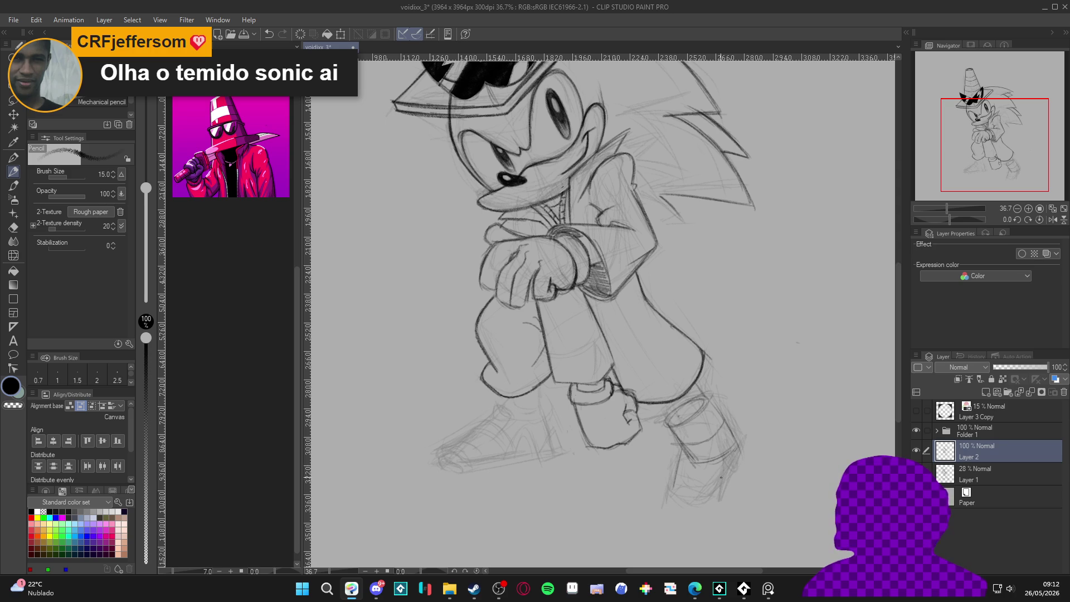
pyautogui.moveTo(722, 427); pyautogui.dragTo(721, 481)
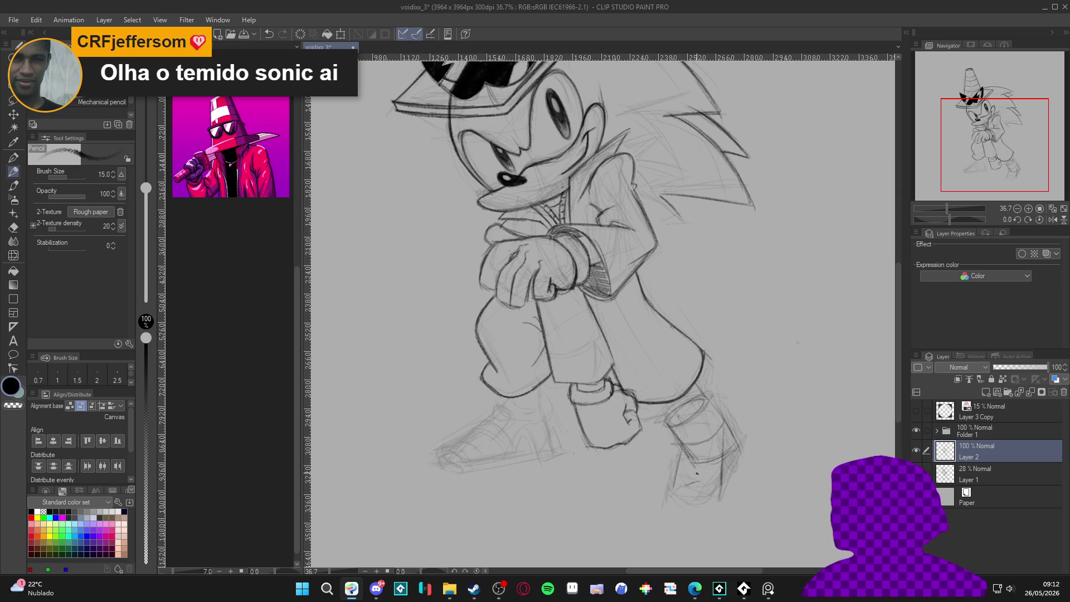
pyautogui.moveTo(691, 420)
pyautogui.mouseDown()
pyautogui.moveTo(700, 489)
pyautogui.moveTo(711, 490)
pyautogui.mouseUp()
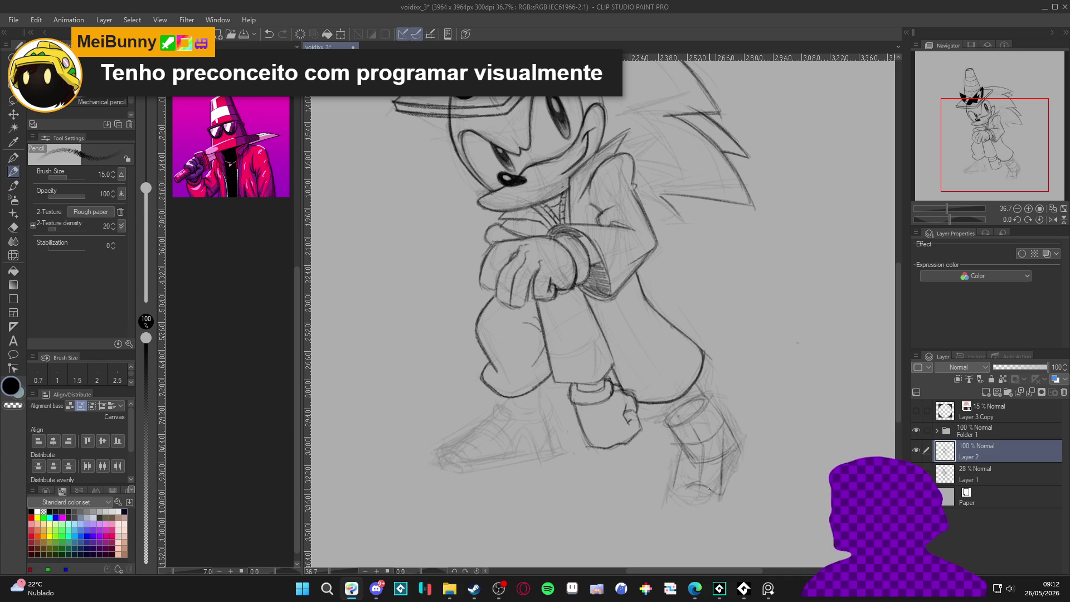
pyautogui.moveTo(682, 454); pyautogui.dragTo(679, 505)
pyautogui.moveTo(678, 464)
pyautogui.mouseDown()
pyautogui.moveTo(673, 503)
pyautogui.moveTo(684, 492)
pyautogui.mouseUp()
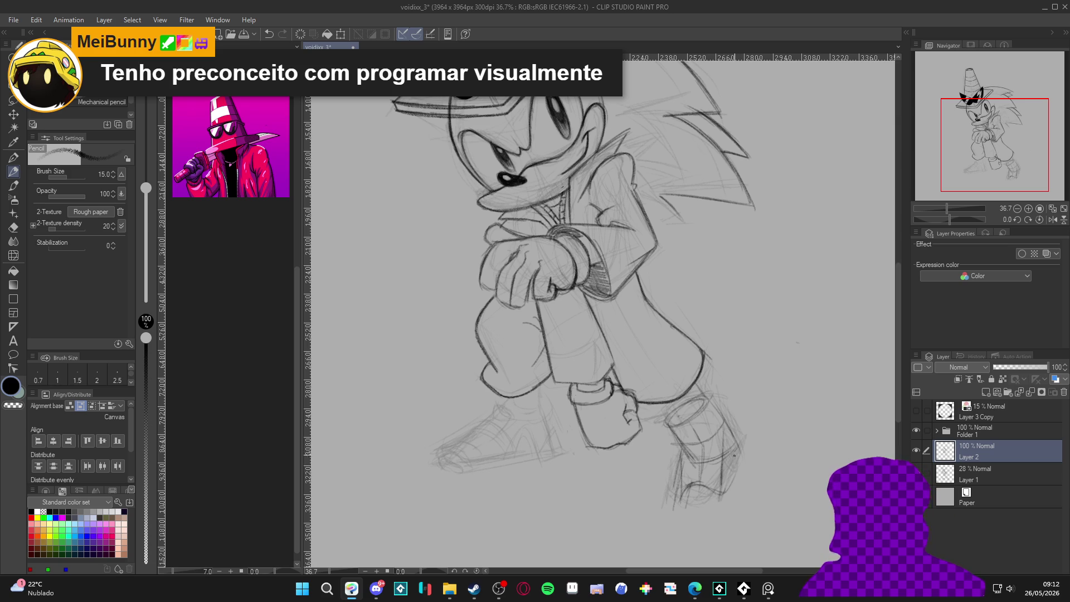
# Outline and darken the boot's right side, and draw its bottom edge down to the sole.
pyautogui.moveTo(734, 477); pyautogui.dragTo(728, 498)
pyautogui.moveTo(734, 452); pyautogui.dragTo(724, 502)
pyautogui.moveTo(738, 438); pyautogui.dragTo(731, 483)
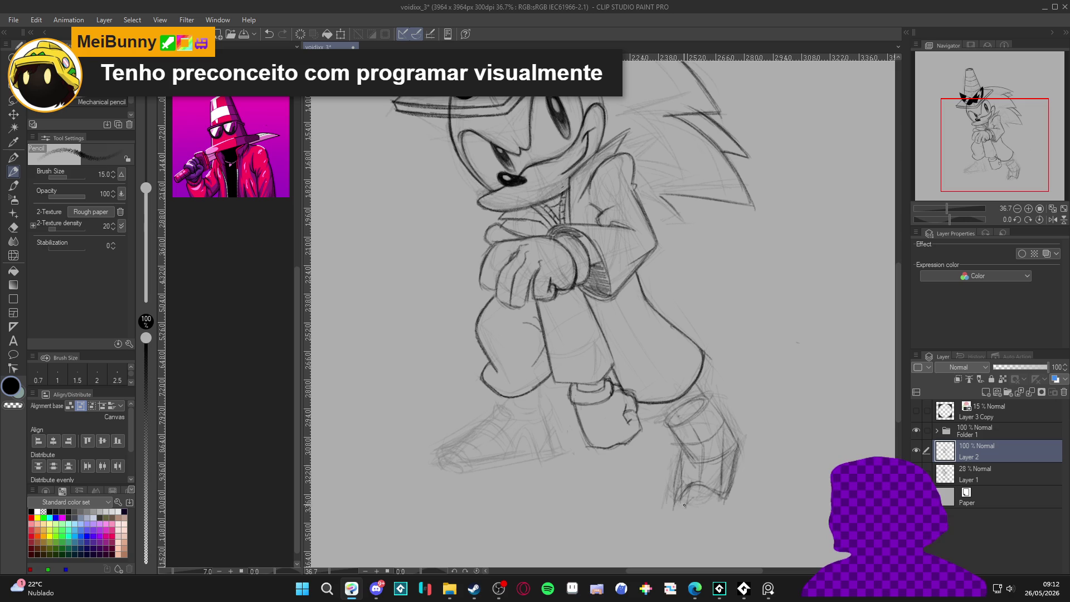
pyautogui.moveTo(739, 464); pyautogui.dragTo(730, 508)
pyautogui.moveTo(736, 474); pyautogui.dragTo(731, 495)
pyautogui.moveTo(685, 506)
pyautogui.mouseDown()
pyautogui.moveTo(718, 507)
pyautogui.moveTo(699, 508)
pyautogui.mouseUp()
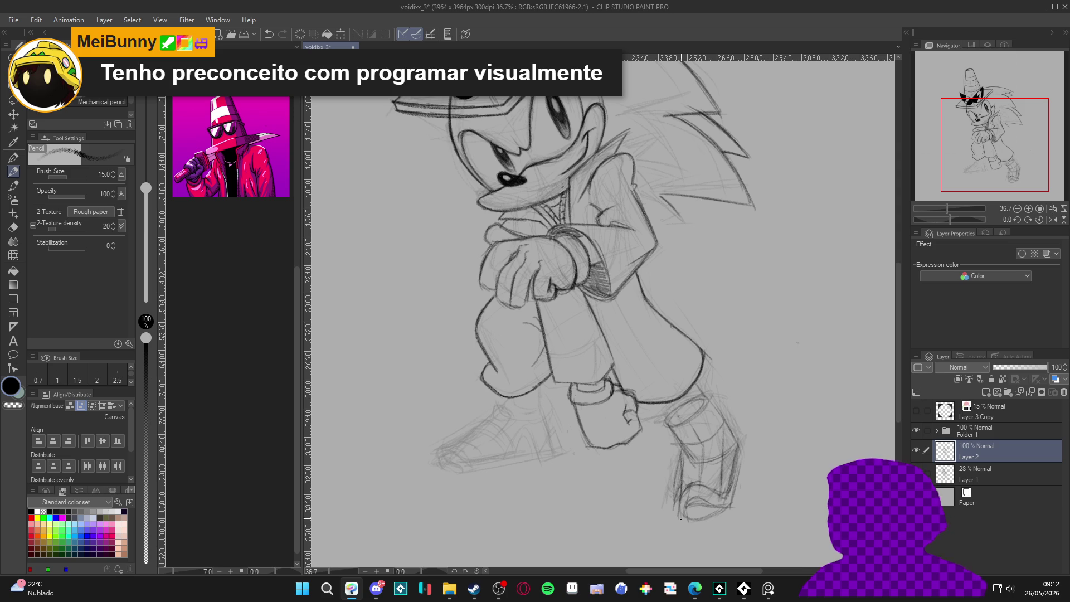
pyautogui.moveTo(736, 463); pyautogui.dragTo(736, 490)
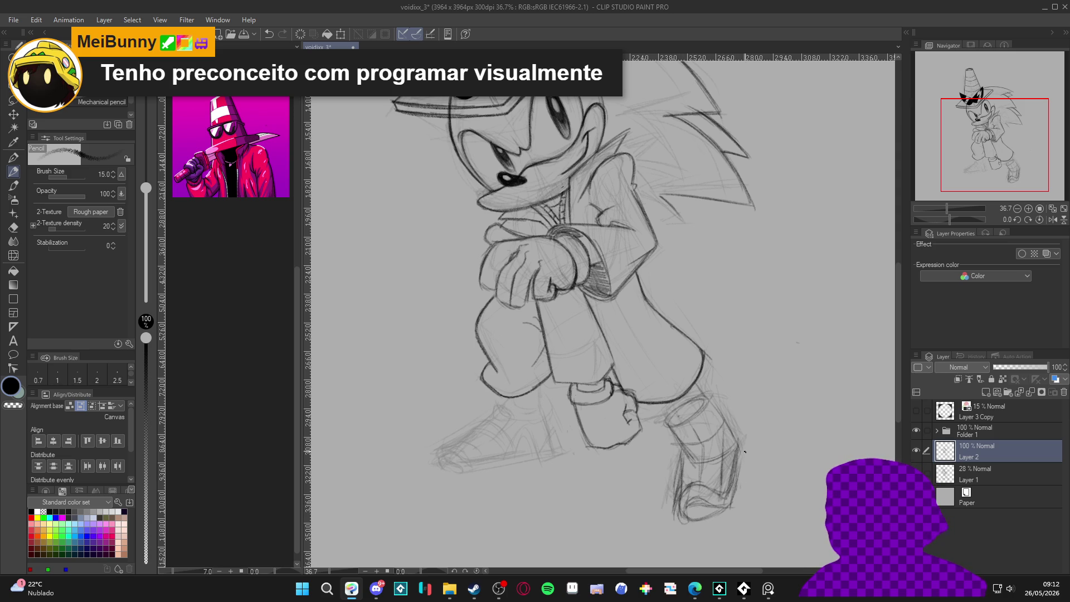
pyautogui.moveTo(739, 453)
pyautogui.mouseDown()
pyautogui.moveTo(737, 504)
pyautogui.moveTo(735, 493)
pyautogui.mouseUp()
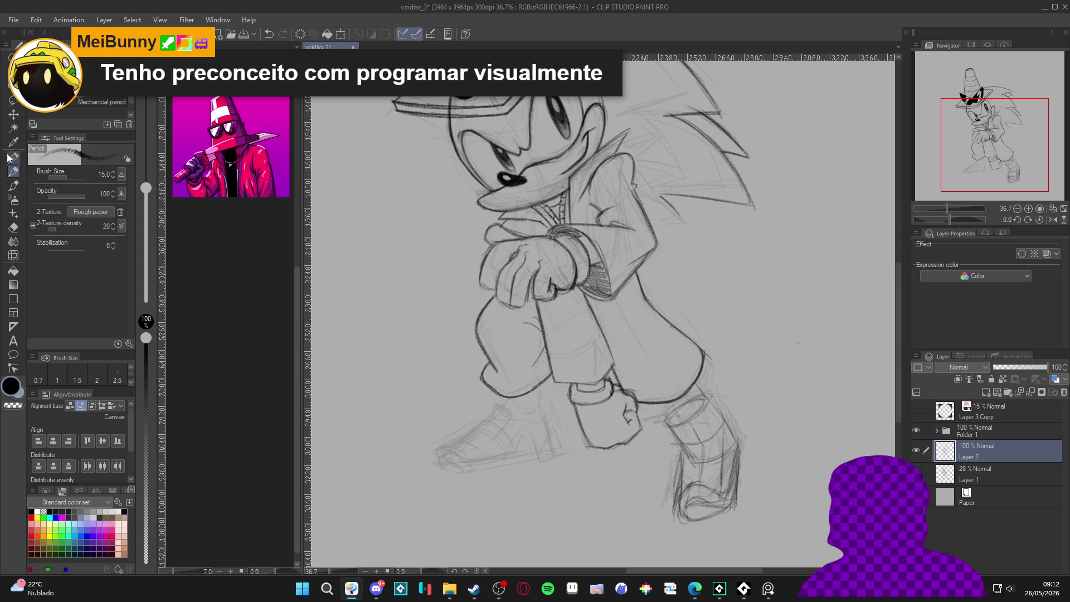
# Lasso the right boot and lower leg and cut them from the lineart layer.
pyautogui.press('m')
pyautogui.moveTo(719, 379)
pyautogui.mouseDown()
pyautogui.moveTo(680, 397)
pyautogui.moveTo(741, 512)
pyautogui.moveTo(727, 381)
pyautogui.mouseUp()
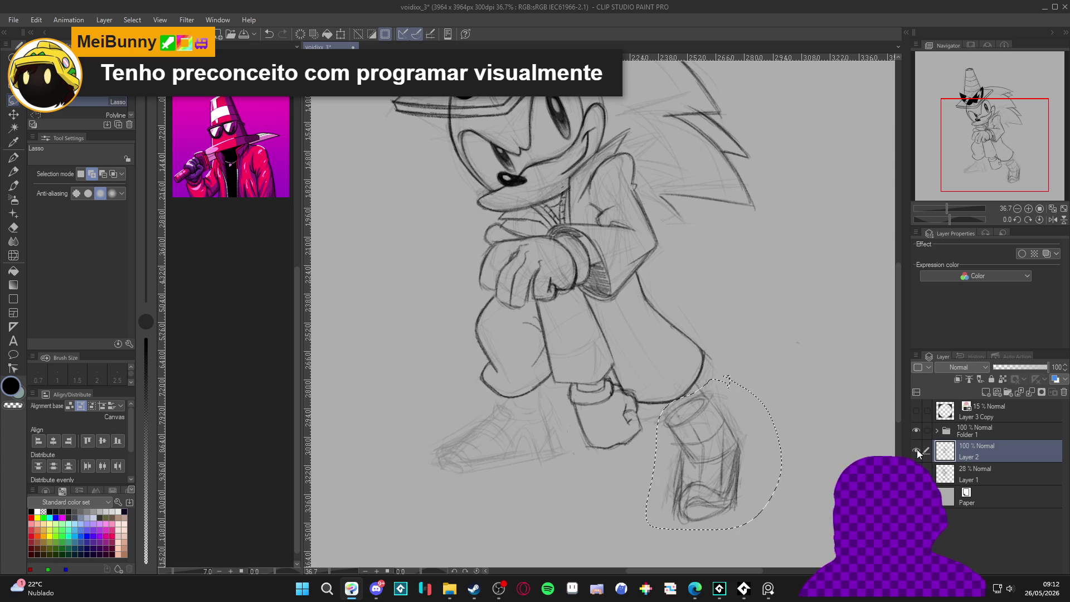
pyautogui.hotkey('ctrl', 'd')
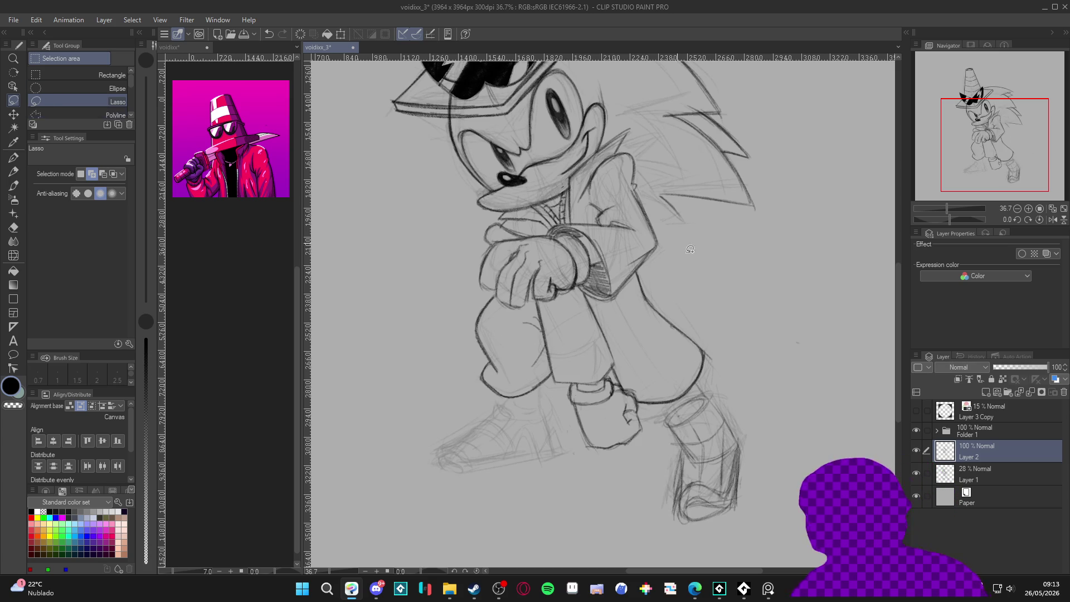
pyautogui.moveTo(719, 385)
pyautogui.mouseDown()
pyautogui.moveTo(688, 394)
pyautogui.moveTo(649, 496)
pyautogui.moveTo(768, 419)
pyautogui.moveTo(725, 385)
pyautogui.mouseUp()
pyautogui.hotkey('ctrl', 'd')
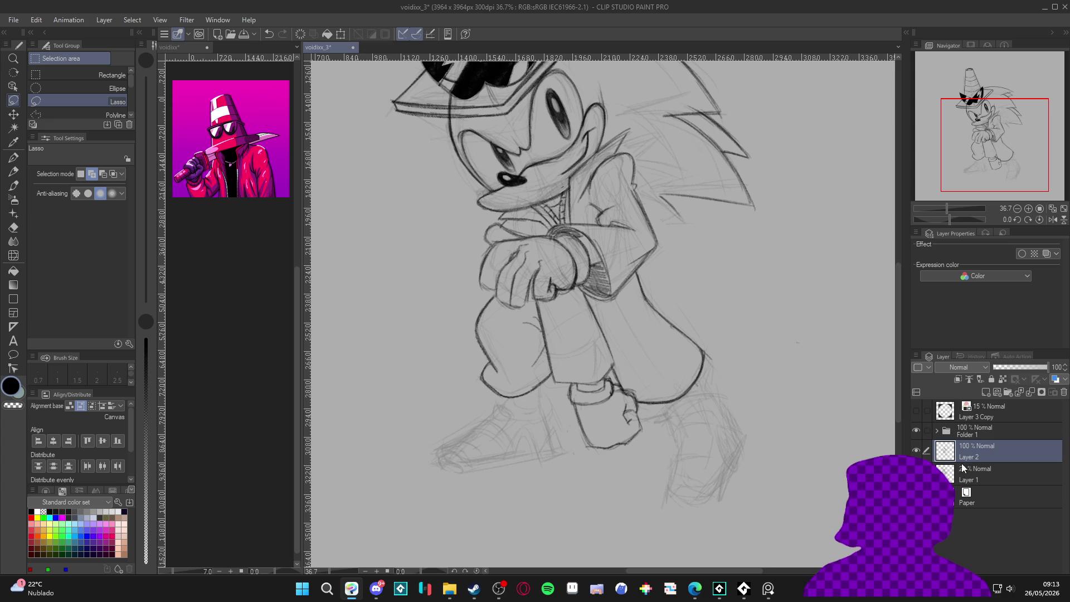
# Paste the boot onto the sketch layer at 34% opacity and merge it down.
pyautogui.click(951, 474)
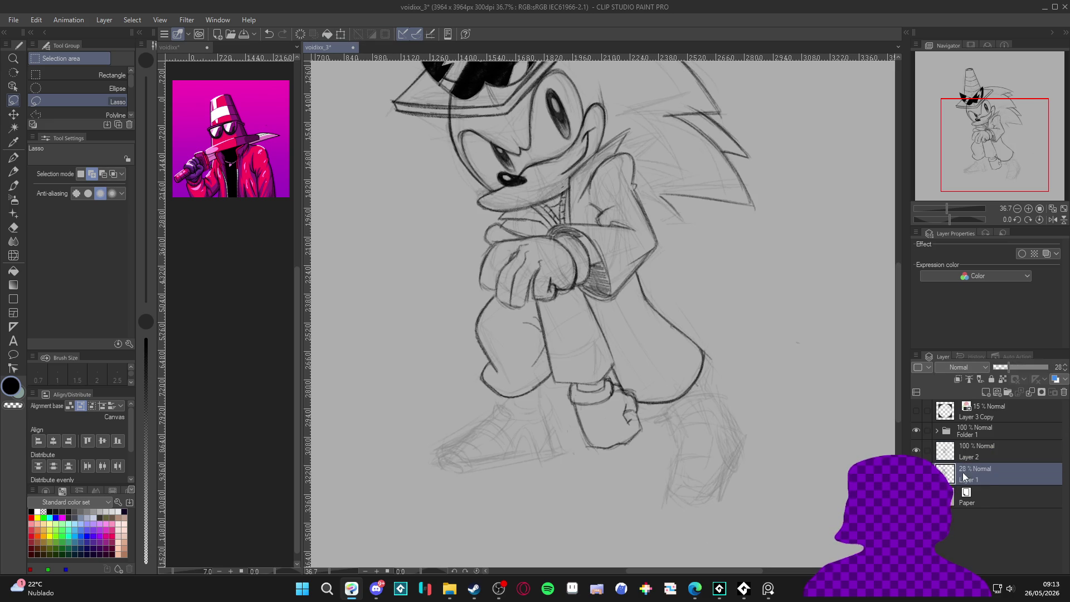
pyautogui.hotkey('ctrl', 'v')
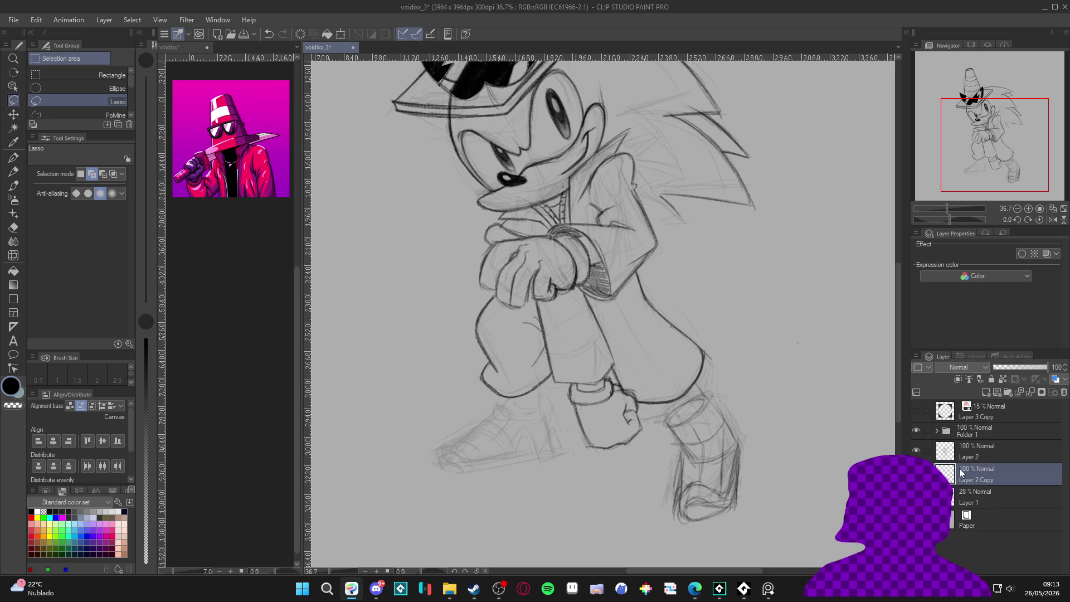
pyautogui.click(1010, 368)
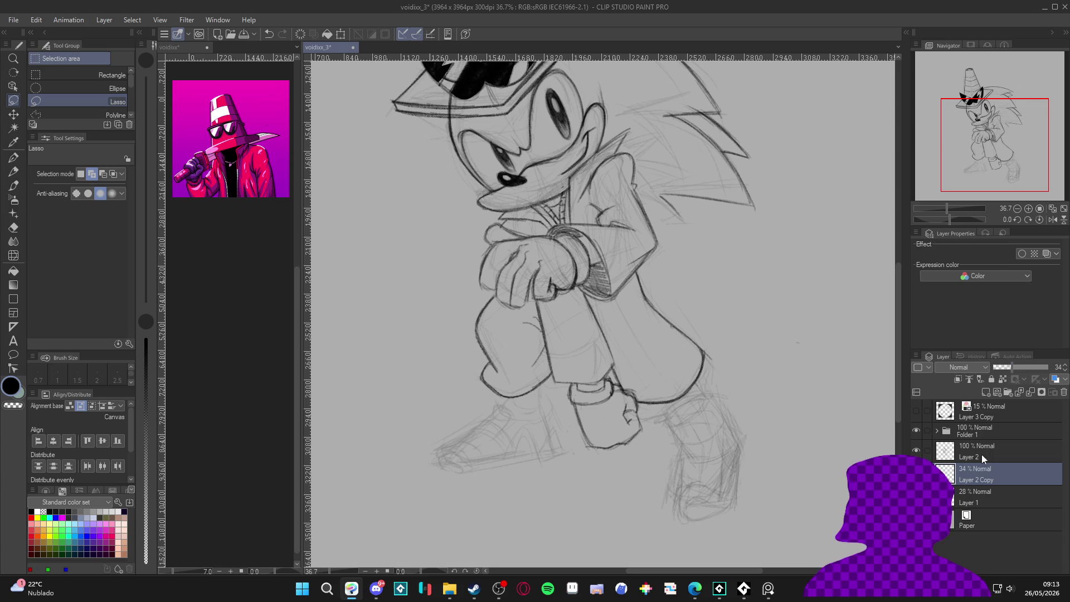
pyautogui.hotkey('ctrl', 'e')
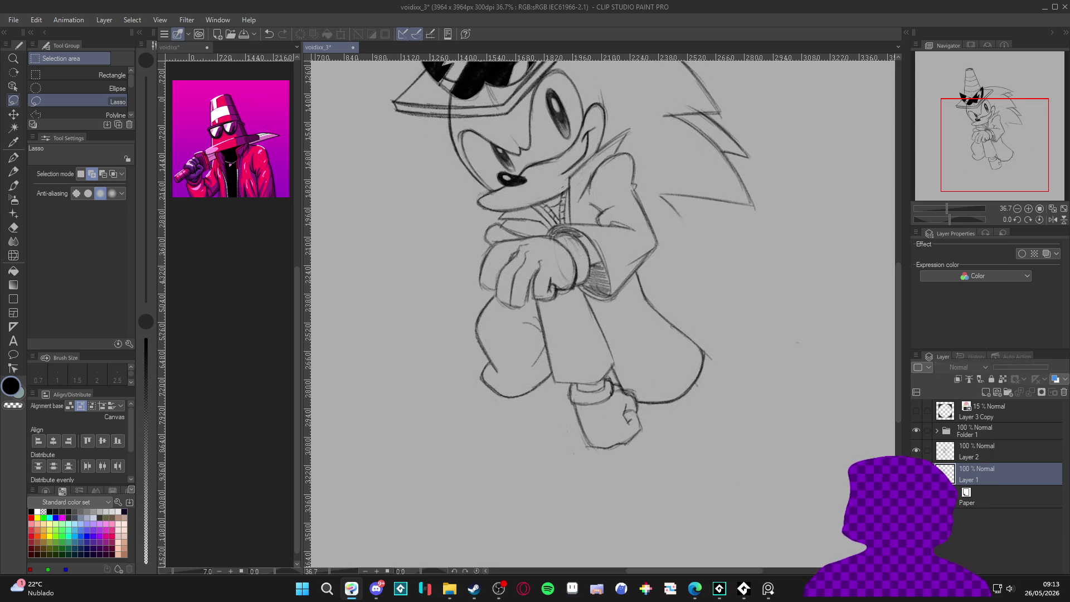
# Toggle the lineart and sketch layers' visibility to compare the faded boot guide.
pyautogui.click(922, 447)
pyautogui.click(921, 447)
pyautogui.click(918, 450)
pyautogui.click(915, 473)
pyautogui.click(915, 473)
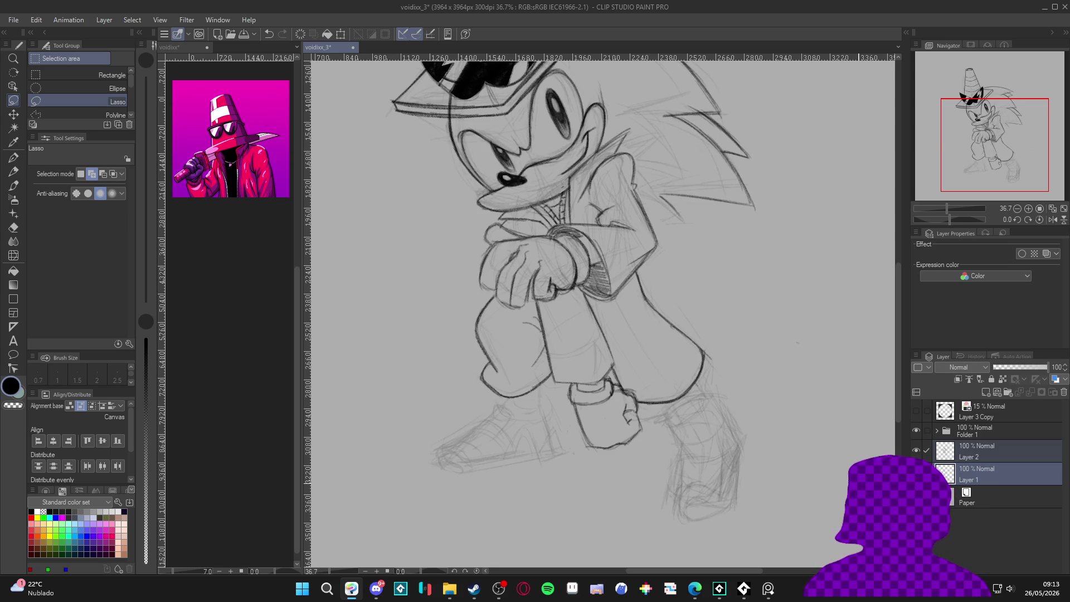
pyautogui.moveTo(845, 478); pyautogui.dragTo(845, 484)
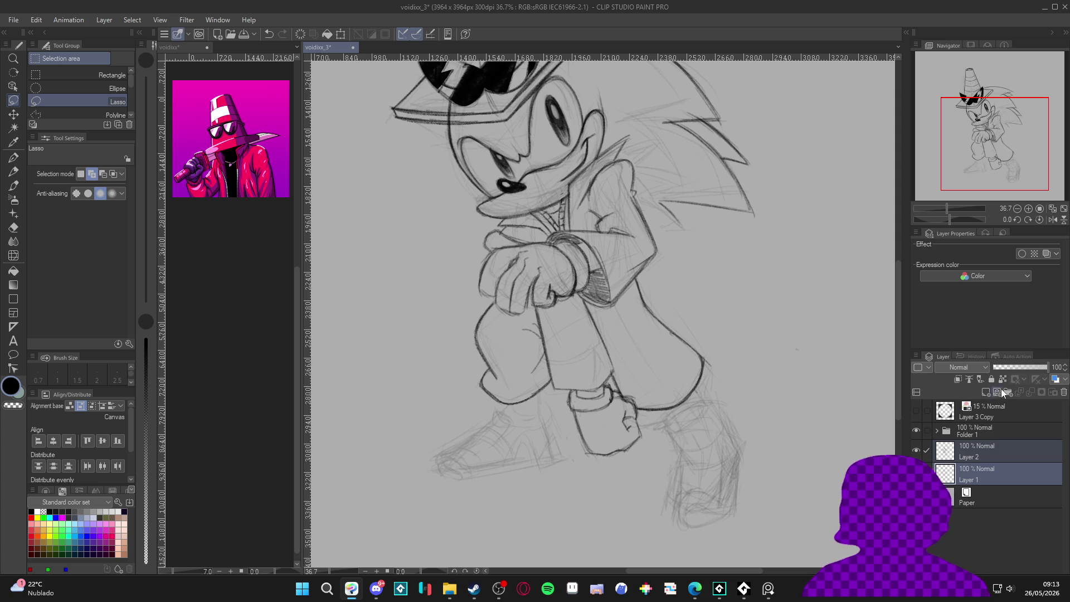
pyautogui.click(916, 474)
pyautogui.click(915, 474)
pyautogui.click(926, 449)
pyautogui.click(915, 450)
pyautogui.click(916, 450)
pyautogui.press('p')
pyautogui.scroll(-1, 763, 384)
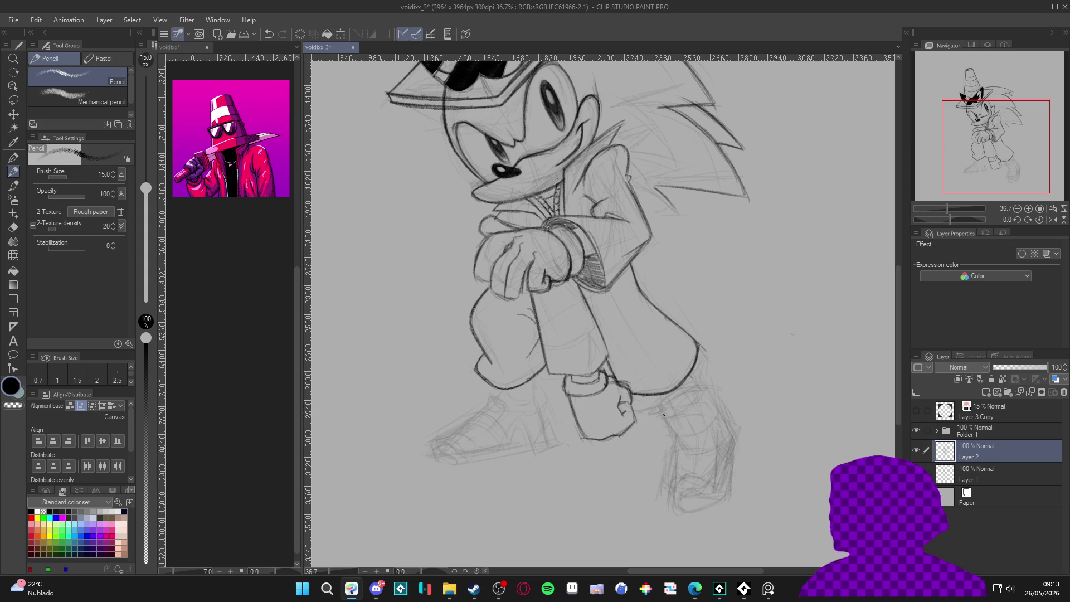
# Redraw the right boot's top edge, right outline, bottom edge and front fold over the sketch.
pyautogui.moveTo(663, 412)
pyautogui.mouseDown()
pyautogui.moveTo(689, 393)
pyautogui.moveTo(710, 399)
pyautogui.mouseUp()
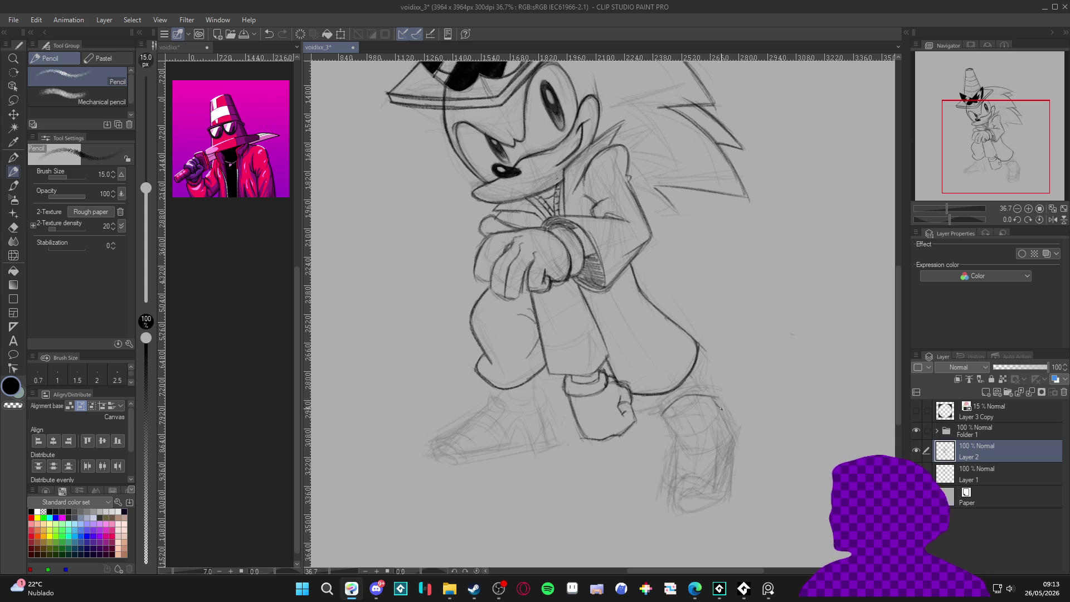
pyautogui.moveTo(724, 407); pyautogui.dragTo(668, 408)
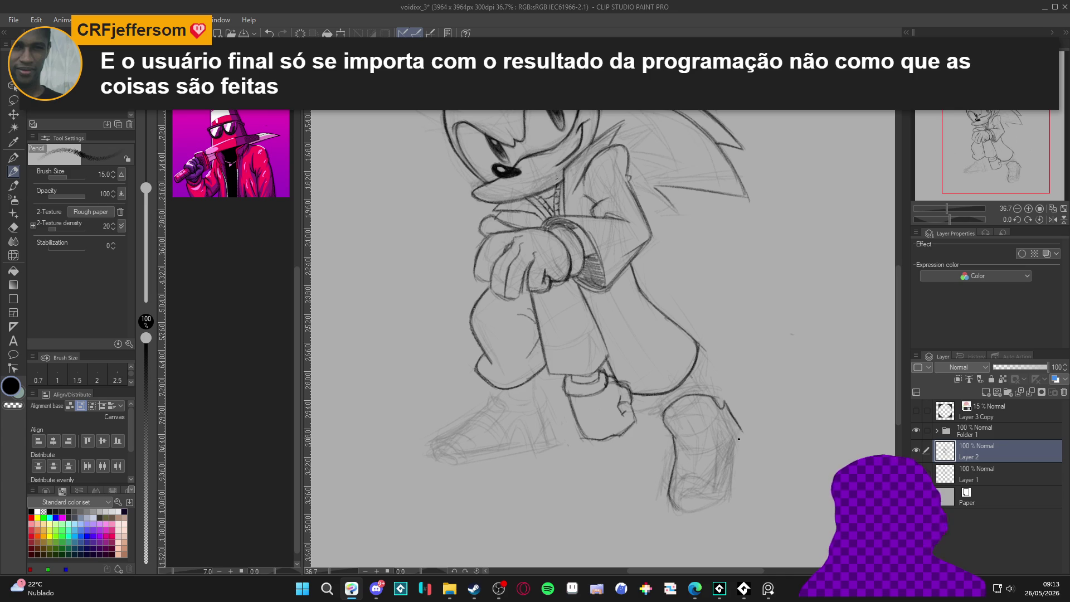
pyautogui.moveTo(733, 468)
pyautogui.mouseDown()
pyautogui.moveTo(735, 449)
pyautogui.moveTo(734, 485)
pyautogui.mouseUp()
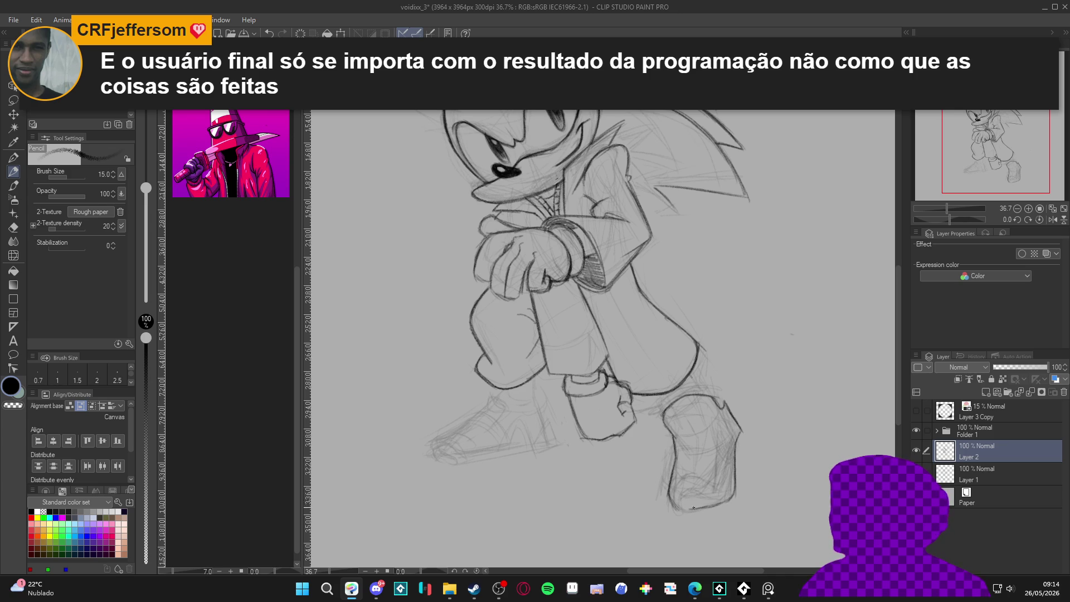
pyautogui.moveTo(734, 495); pyautogui.dragTo(706, 507)
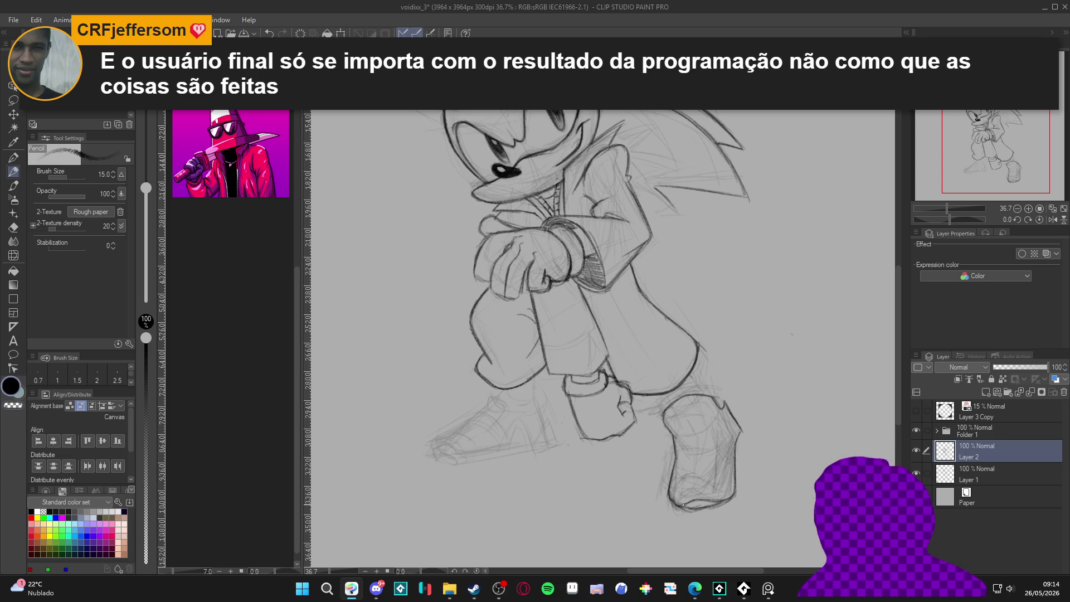
pyautogui.moveTo(682, 505); pyautogui.dragTo(704, 504)
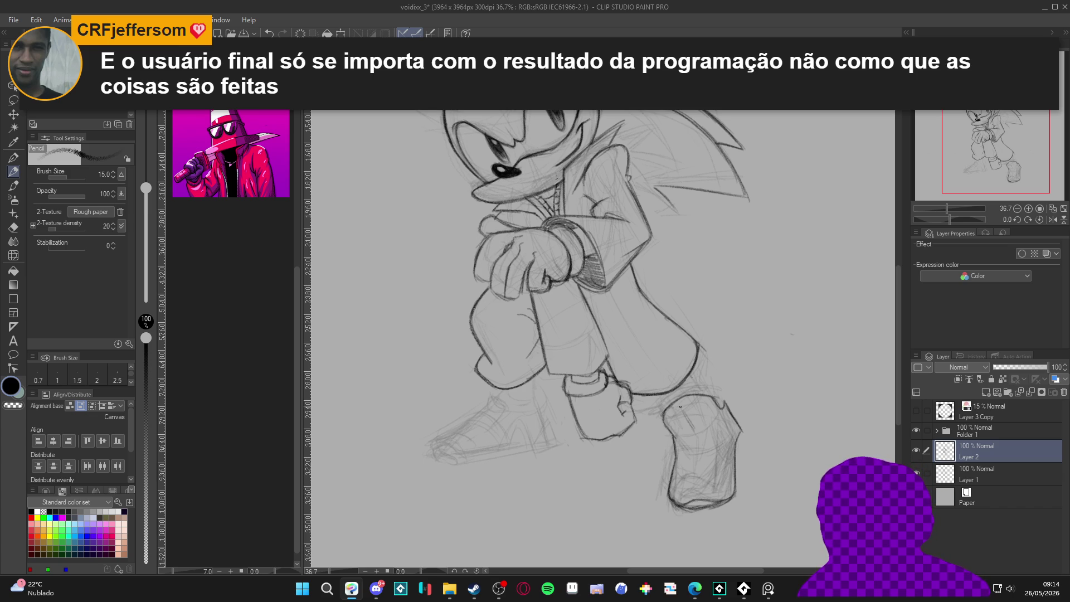
pyautogui.moveTo(696, 432); pyautogui.dragTo(694, 498)
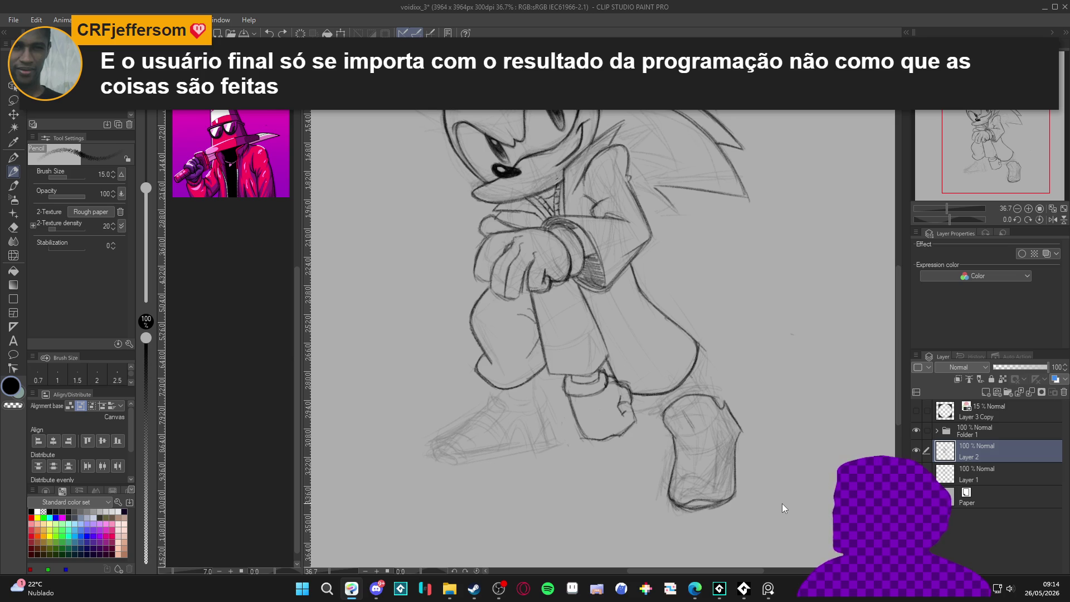
# Save the drawing, then add a small mark and the boot's right edge toward the sole.
pyautogui.moveTo(794, 509); pyautogui.dragTo(786, 521)
pyautogui.hotkey('ctrl', 's')
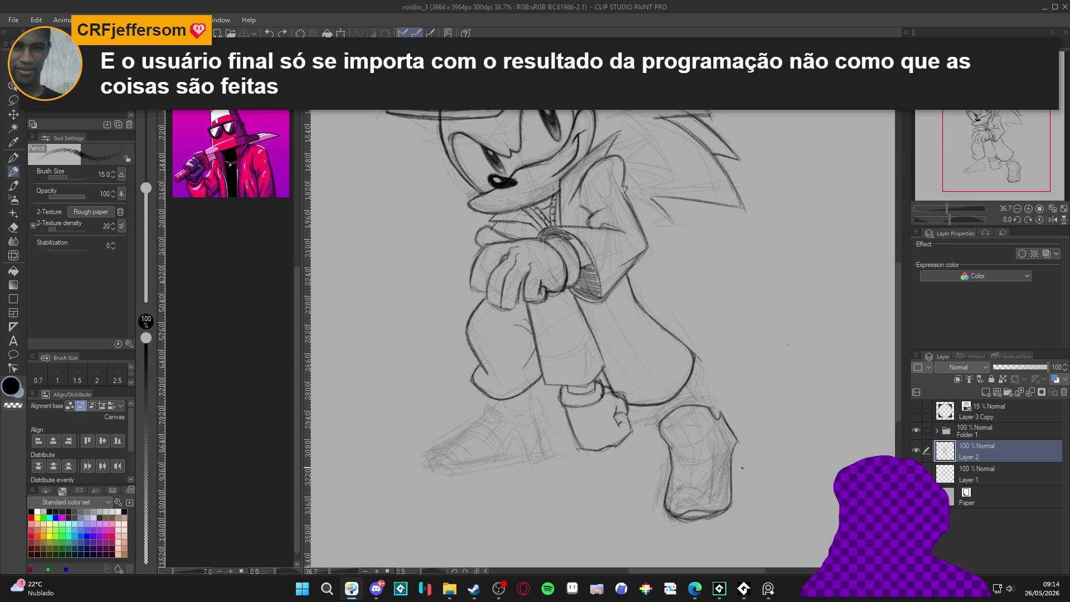
pyautogui.moveTo(666, 418); pyautogui.dragTo(663, 429)
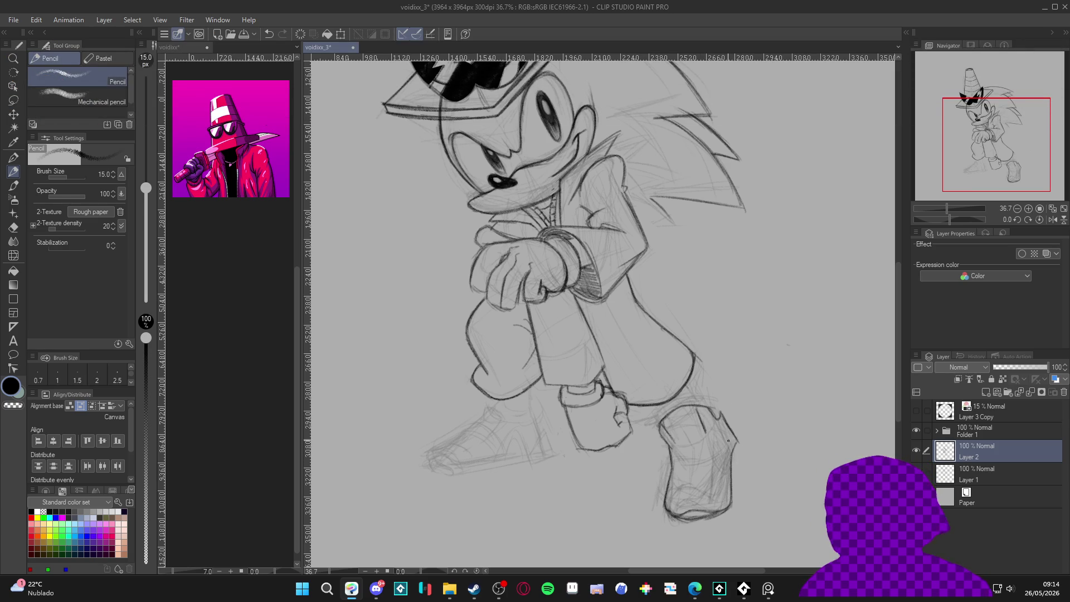
pyautogui.moveTo(713, 435); pyautogui.dragTo(728, 477)
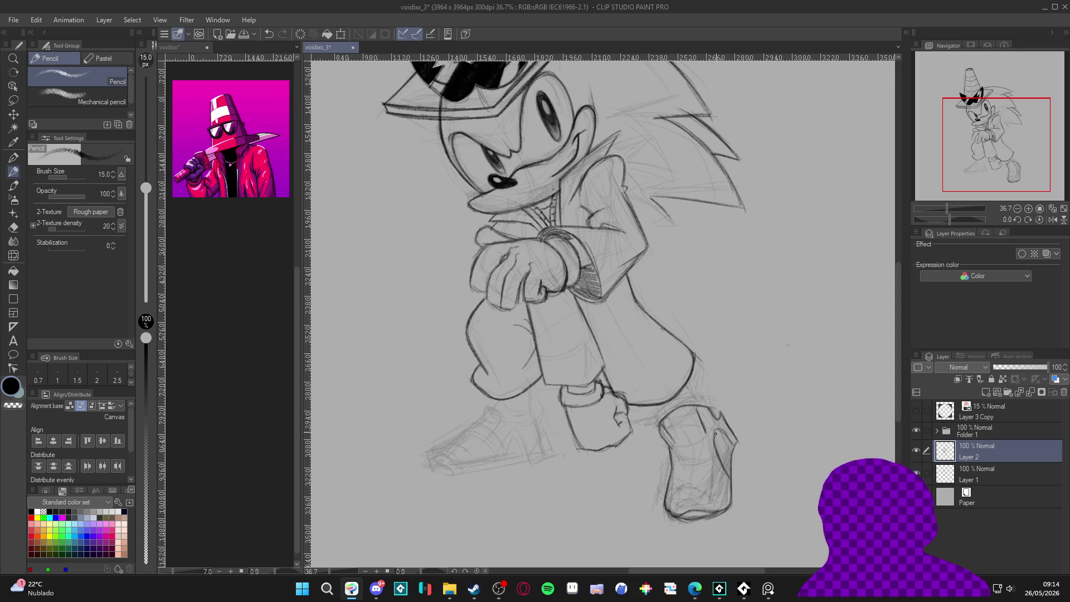
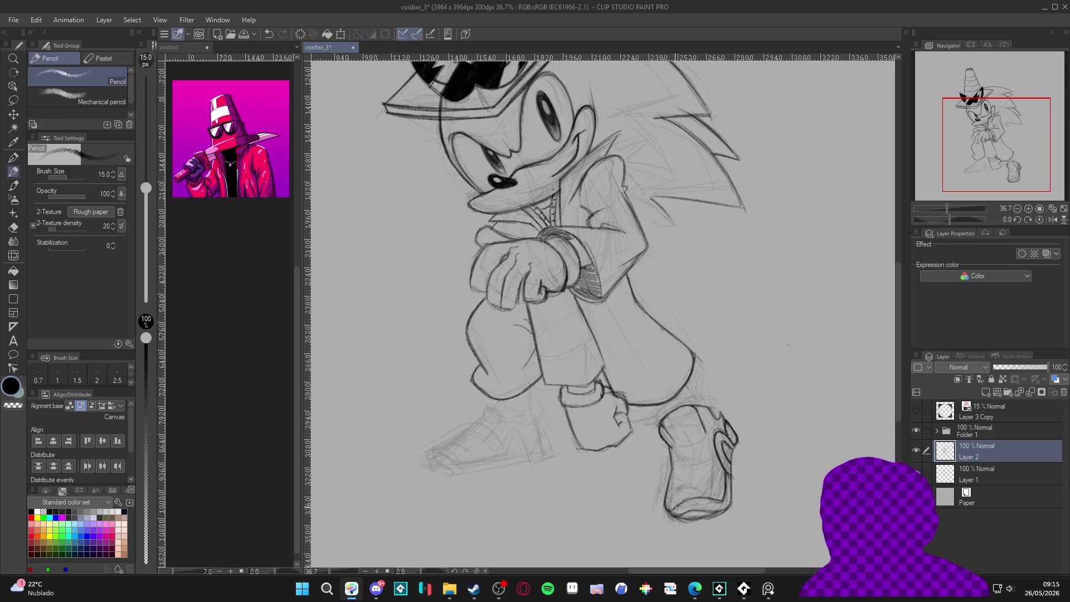
# Darken the front boot's sole and side lines with the tilted canvas, then save.
pyautogui.moveTo(715, 500); pyautogui.dragTo(675, 511)
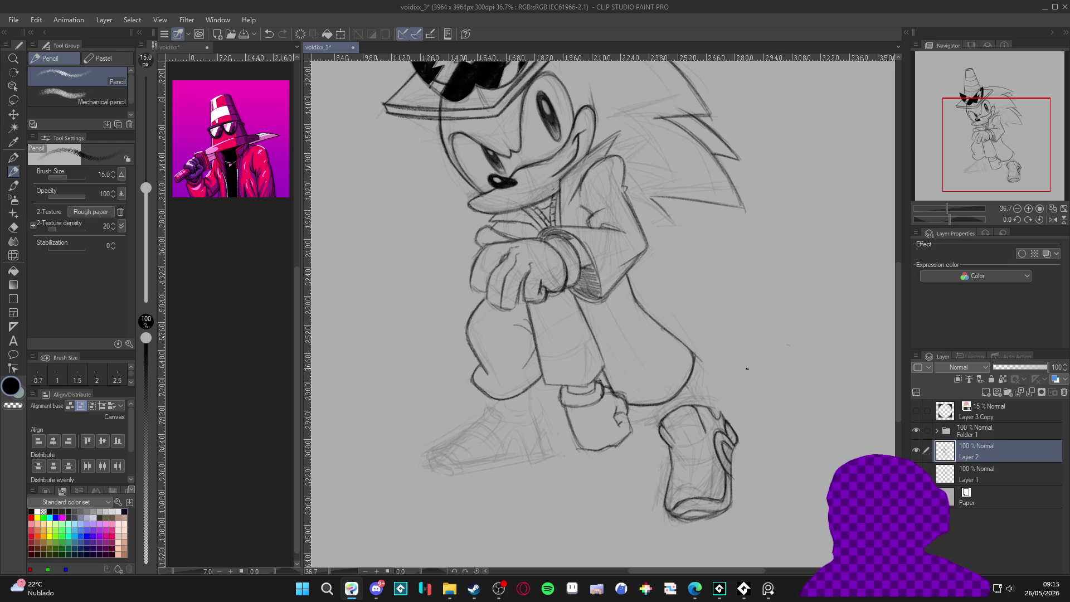
pyautogui.moveTo(773, 486)
pyautogui.mouseDown()
pyautogui.moveTo(781, 424)
pyautogui.moveTo(768, 370)
pyautogui.mouseUp()
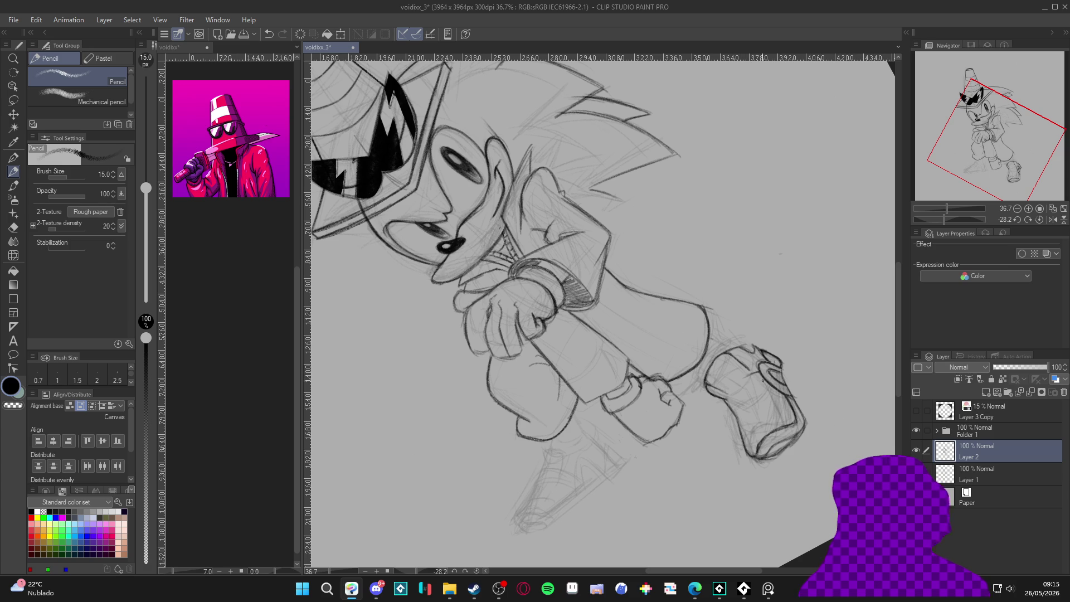
pyautogui.moveTo(752, 372)
pyautogui.mouseDown()
pyautogui.moveTo(729, 399)
pyautogui.moveTo(742, 377)
pyautogui.moveTo(734, 419)
pyautogui.moveTo(761, 385)
pyautogui.mouseUp()
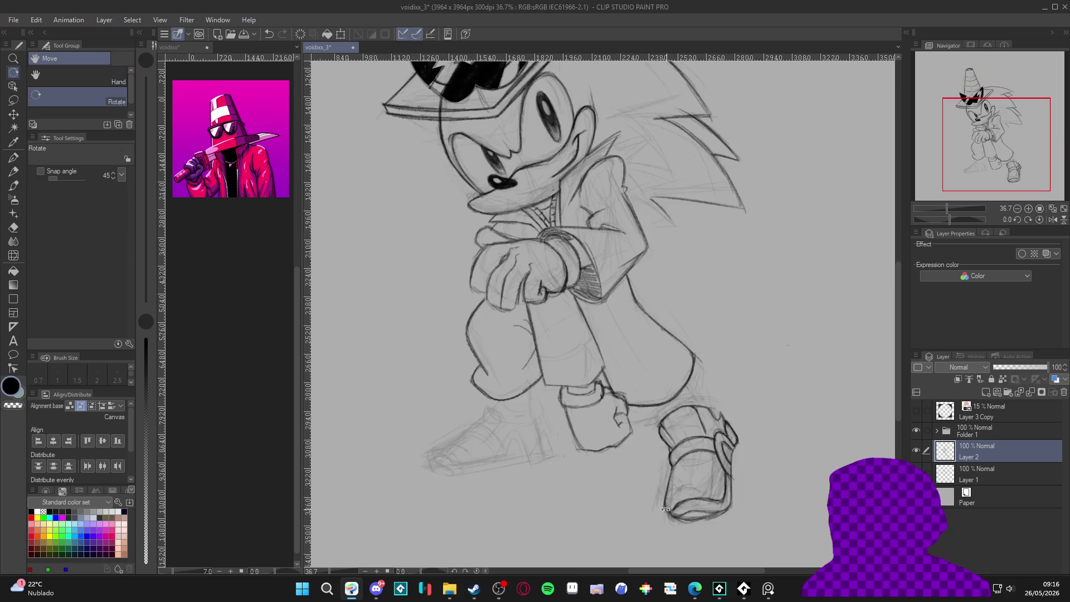
pyautogui.moveTo(781, 477); pyautogui.dragTo(787, 441)
pyautogui.hotkey('ctrl', 's')
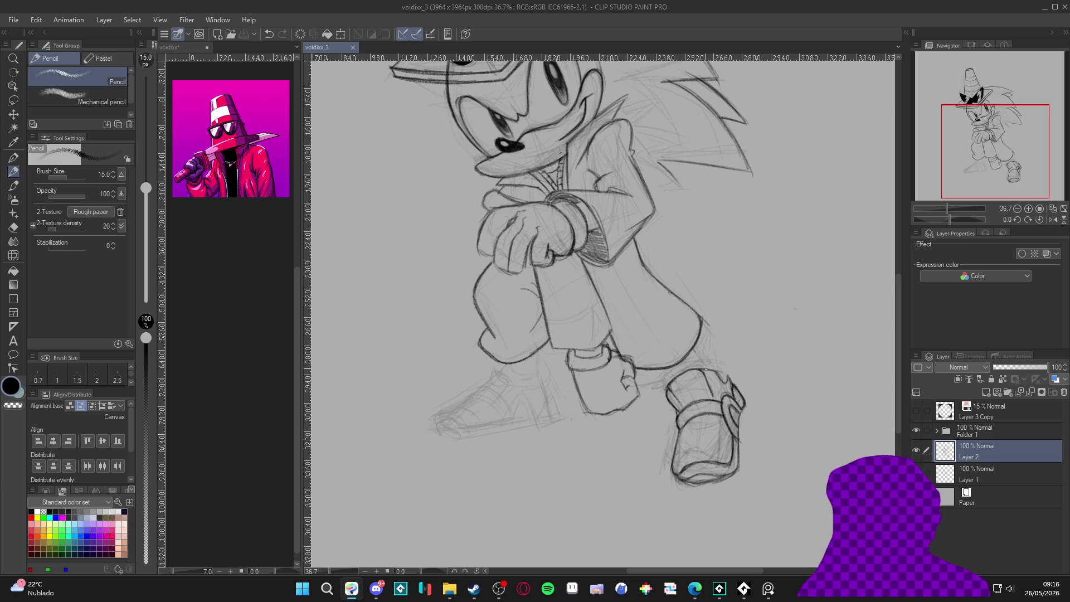
# Add a faint mark and a short vertical line on the boot.
pyautogui.moveTo(713, 399); pyautogui.dragTo(713, 414)
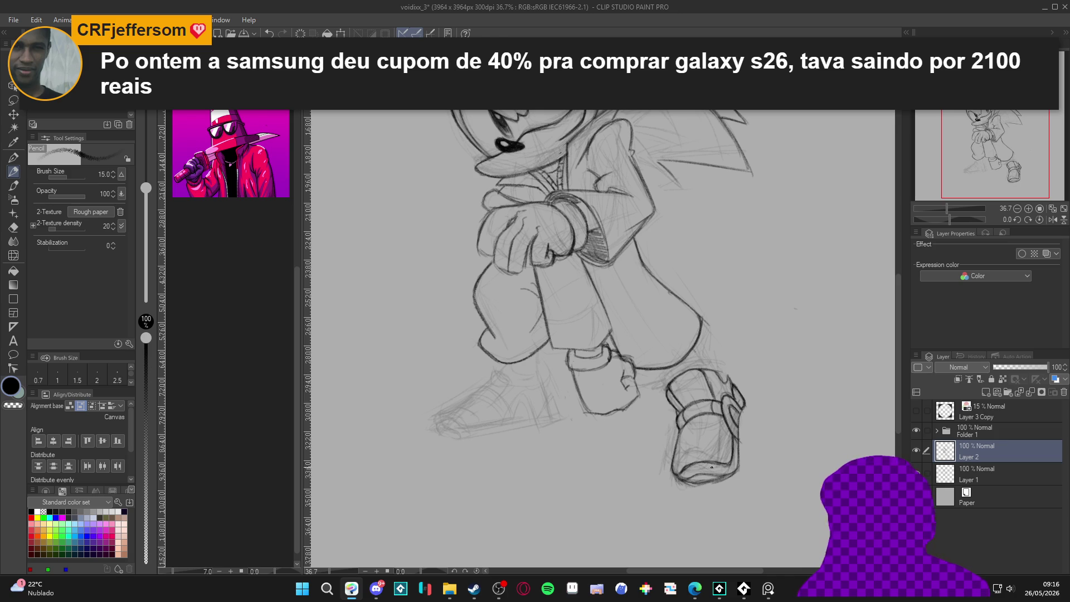
pyautogui.scroll(-1, 705, 402)
pyautogui.moveTo(707, 403); pyautogui.dragTo(678, 423)
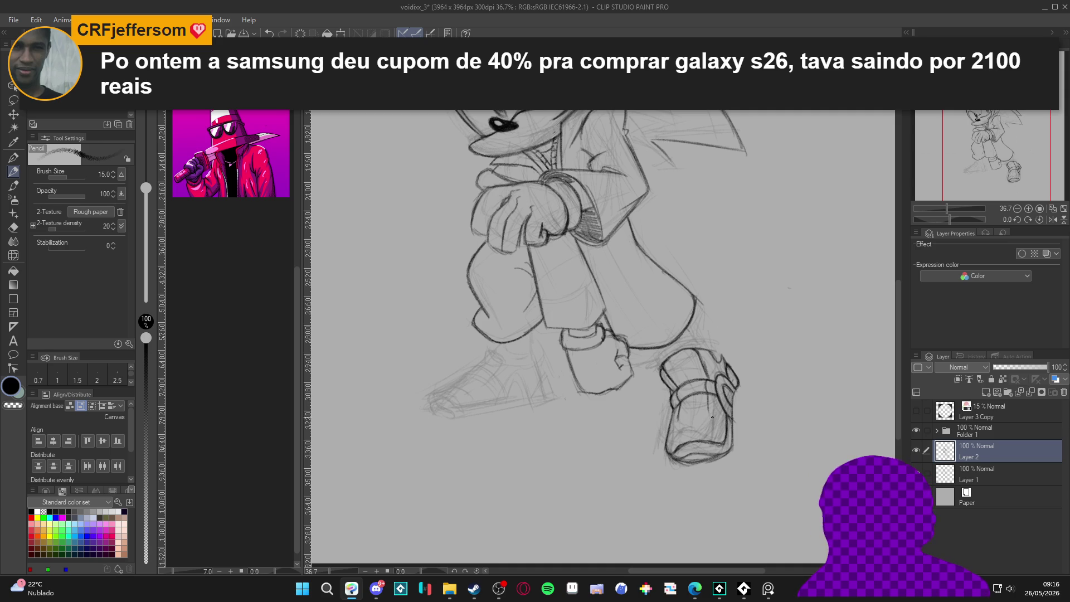
# Tilt the canvas about 38 degrees, hatch shading onto the front boot, then straighten the view.
pyautogui.press('r')
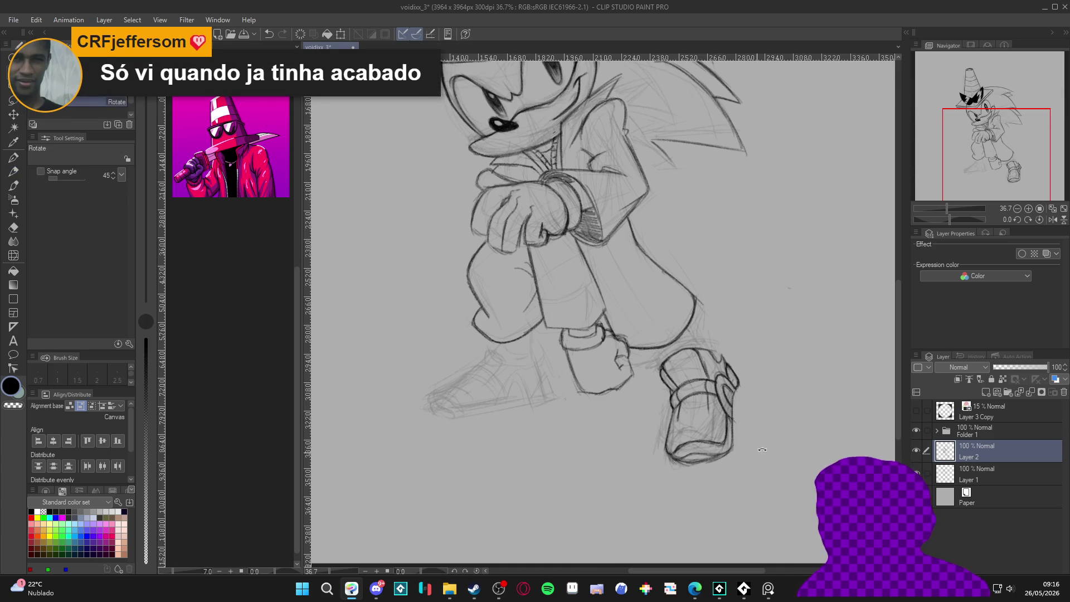
pyautogui.moveTo(709, 406); pyautogui.dragTo(767, 329)
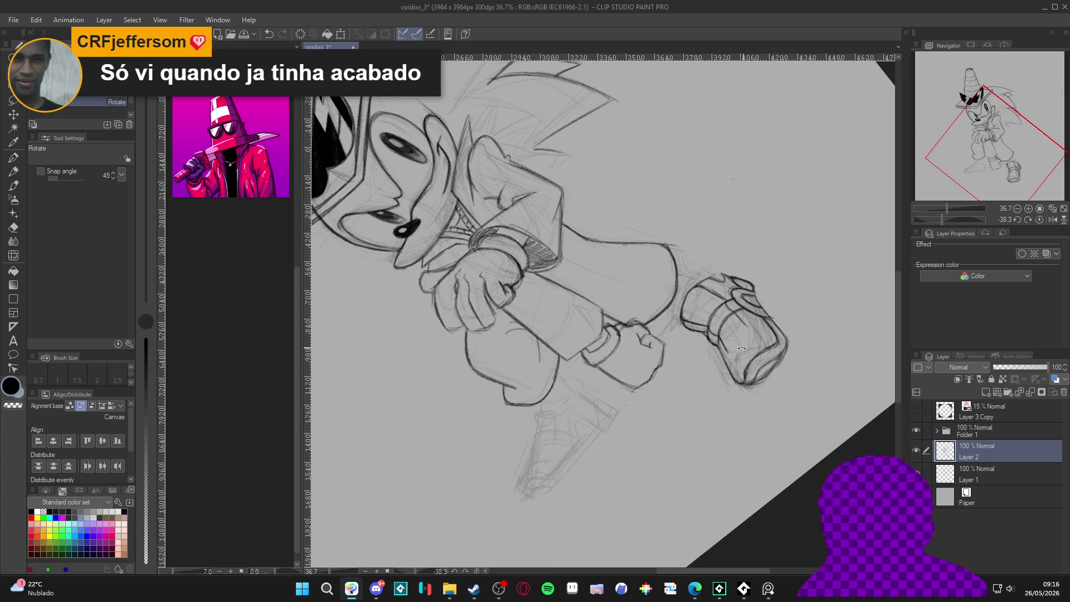
pyautogui.press('p')
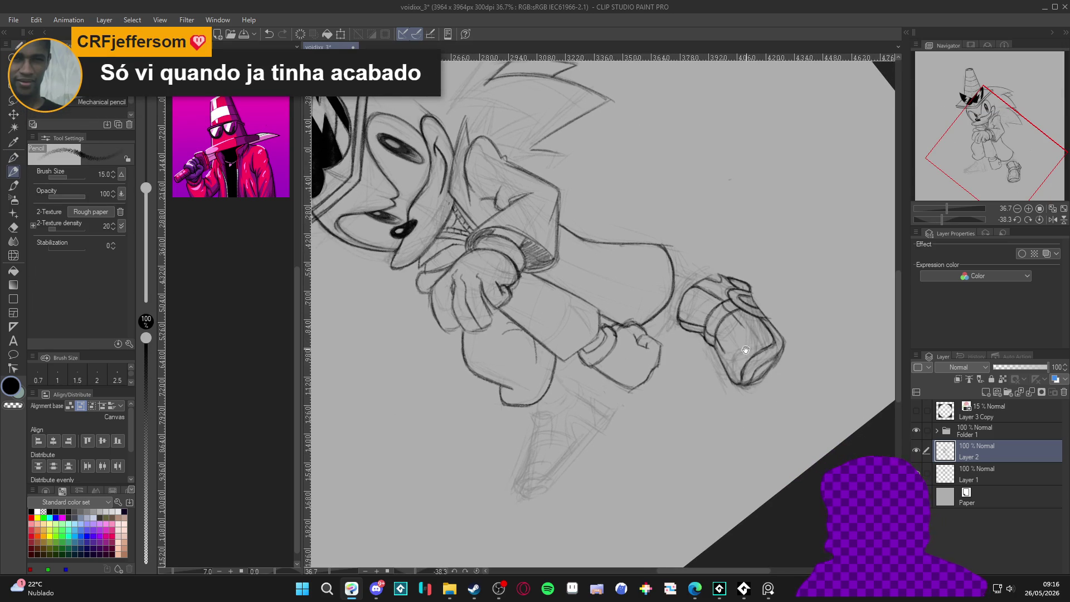
pyautogui.moveTo(744, 329)
pyautogui.mouseDown()
pyautogui.moveTo(586, 413)
pyautogui.moveTo(721, 396)
pyautogui.mouseUp()
pyautogui.press('p')
pyautogui.press('p')
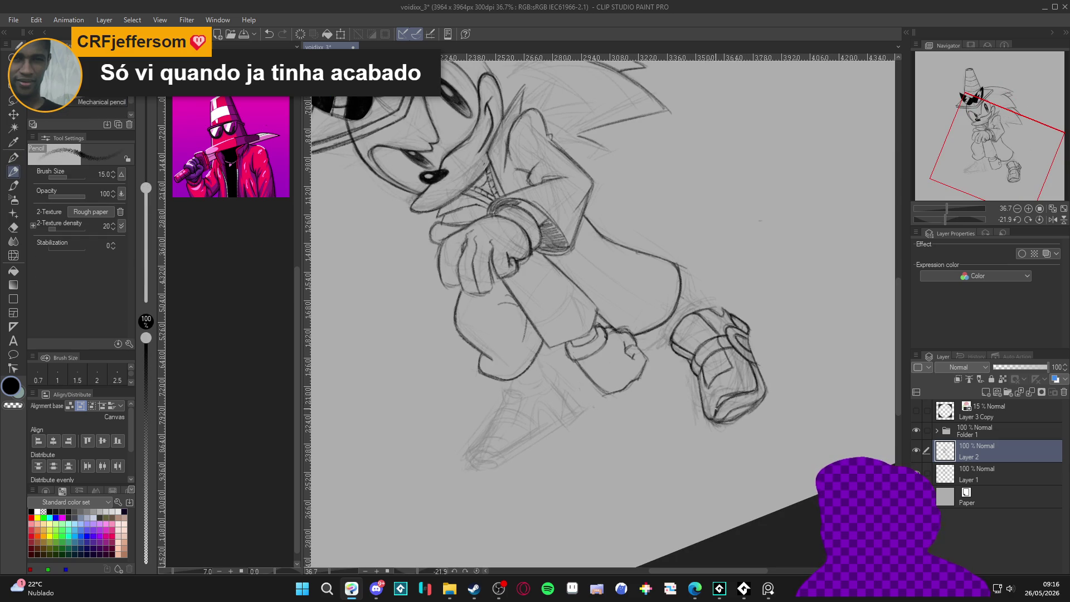
pyautogui.press('r')
pyautogui.moveTo(730, 398)
pyautogui.mouseDown()
pyautogui.moveTo(719, 474)
pyautogui.moveTo(690, 526)
pyautogui.moveTo(760, 471)
pyautogui.mouseUp()
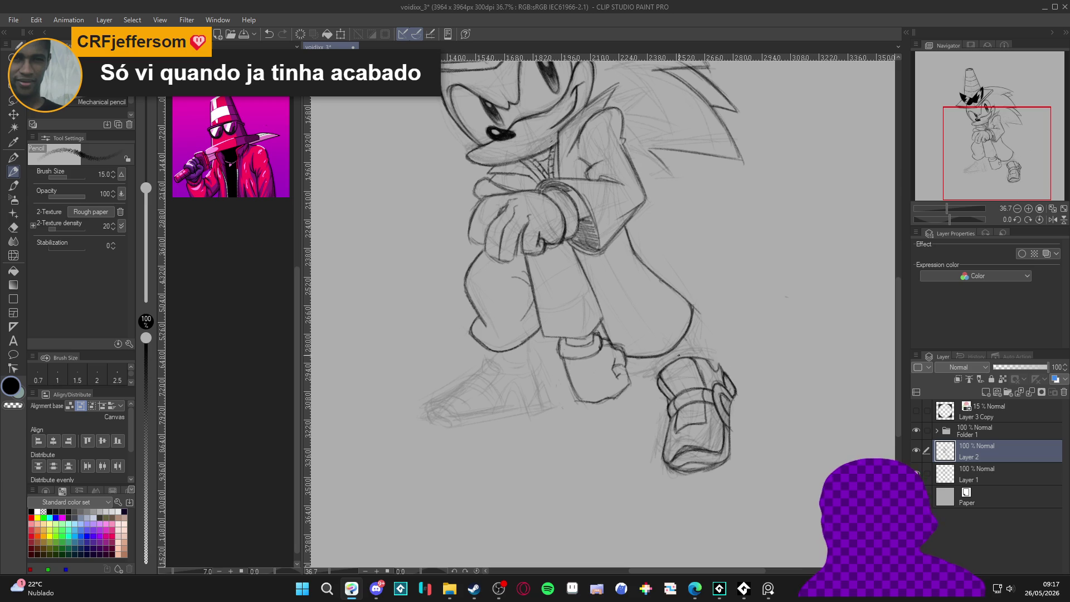
# Darken the boot's top edge along with its top-right and upper-left outline.
pyautogui.moveTo(665, 355); pyautogui.dragTo(708, 337)
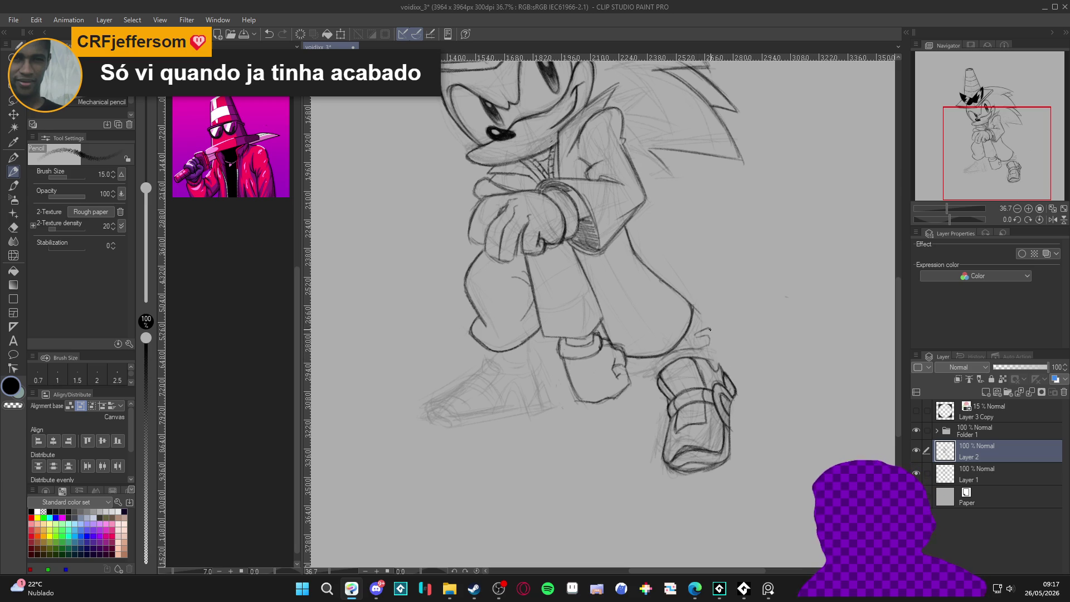
pyautogui.moveTo(723, 342)
pyautogui.mouseDown()
pyautogui.moveTo(722, 366)
pyautogui.moveTo(710, 329)
pyautogui.mouseUp()
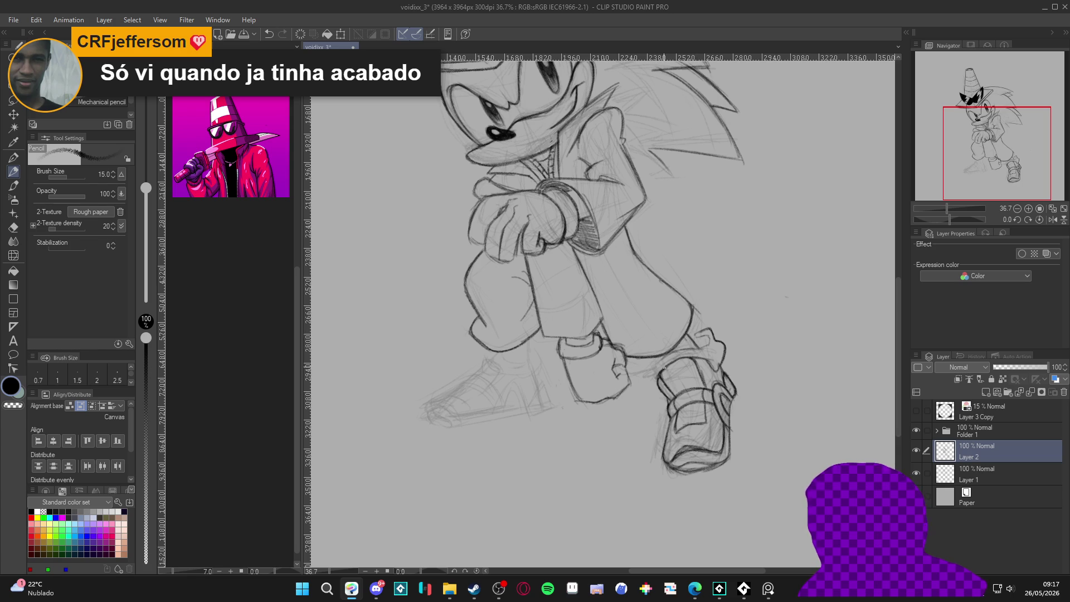
pyautogui.moveTo(662, 361)
pyautogui.mouseDown()
pyautogui.moveTo(649, 388)
pyautogui.moveTo(644, 368)
pyautogui.moveTo(657, 379)
pyautogui.mouseUp()
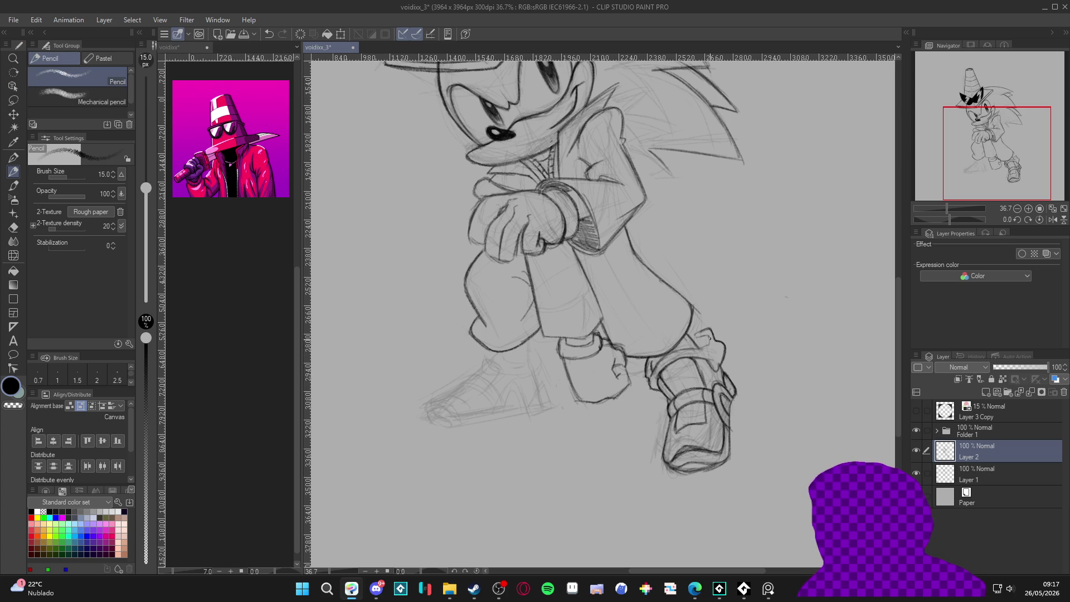
pyautogui.moveTo(700, 347); pyautogui.dragTo(671, 354)
# Replace an unwanted shaded patch with short strokes and shade the boot's top cuff.
pyautogui.moveTo(697, 338); pyautogui.dragTo(705, 341)
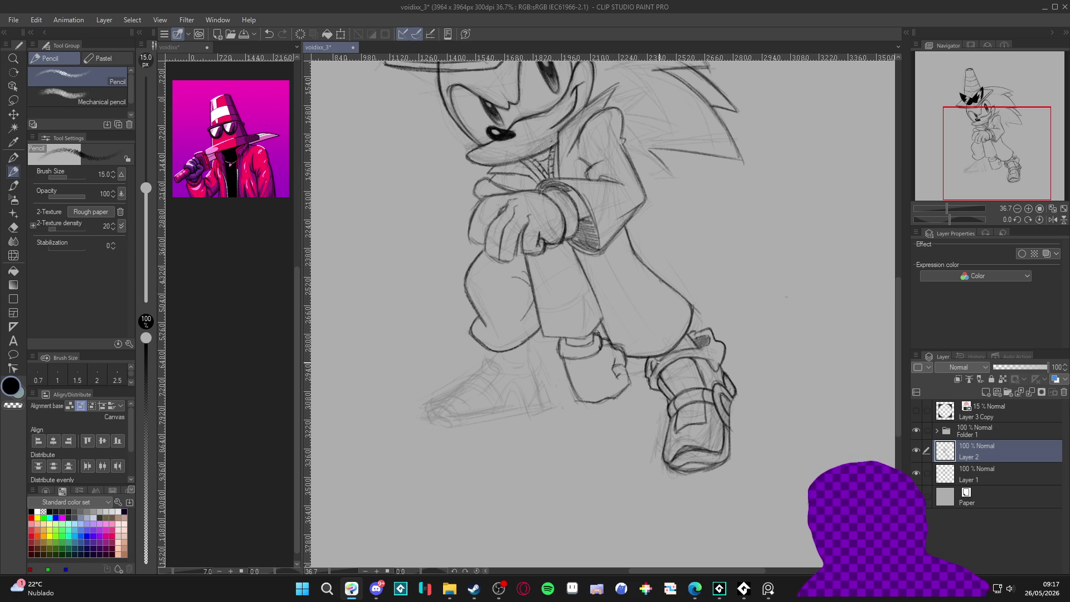
pyautogui.hotkey('ctrl', 'z')
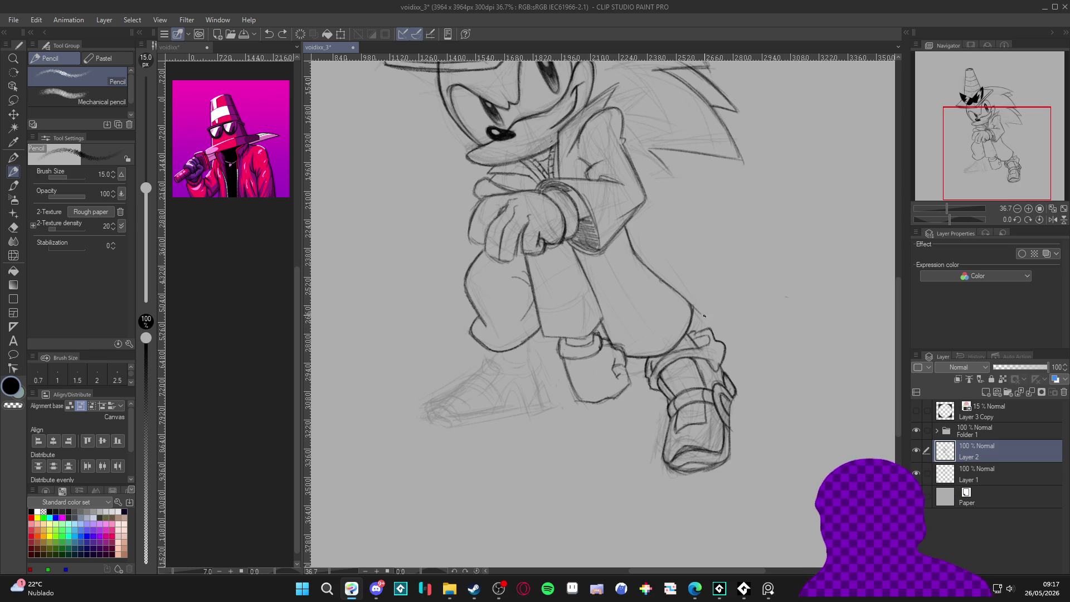
pyautogui.moveTo(685, 336); pyautogui.dragTo(694, 346)
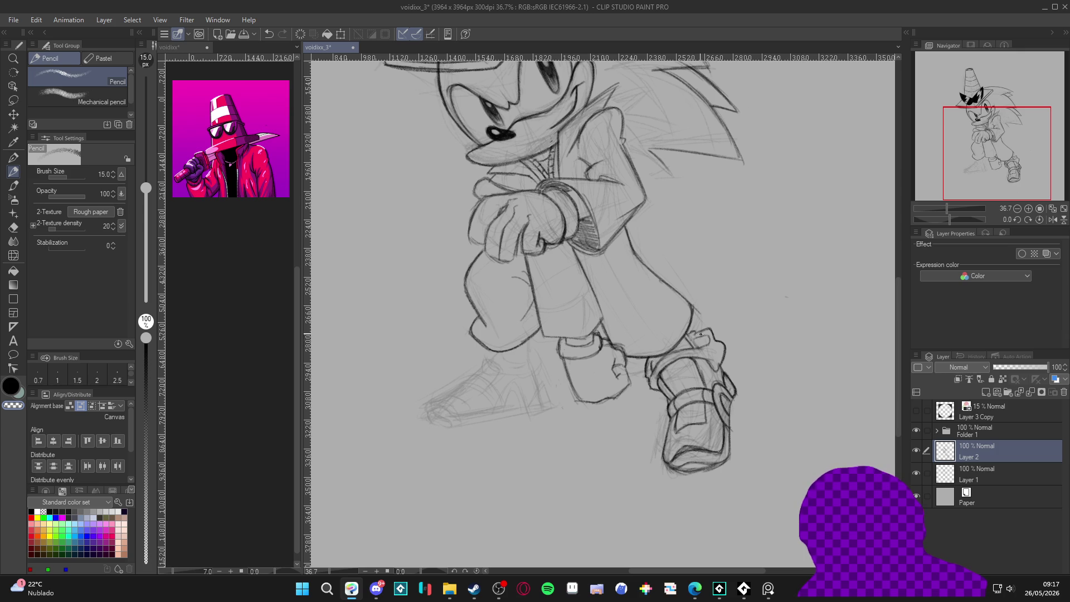
pyautogui.moveTo(689, 336); pyautogui.dragTo(700, 333)
pyautogui.scroll(1, 759, 450)
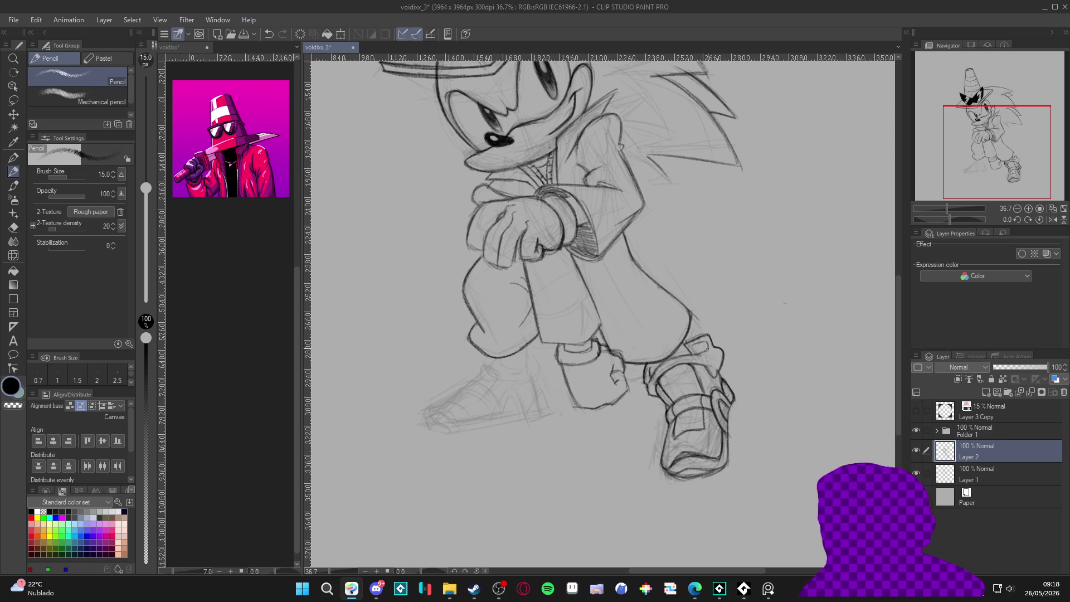
pyautogui.moveTo(707, 346); pyautogui.dragTo(691, 348)
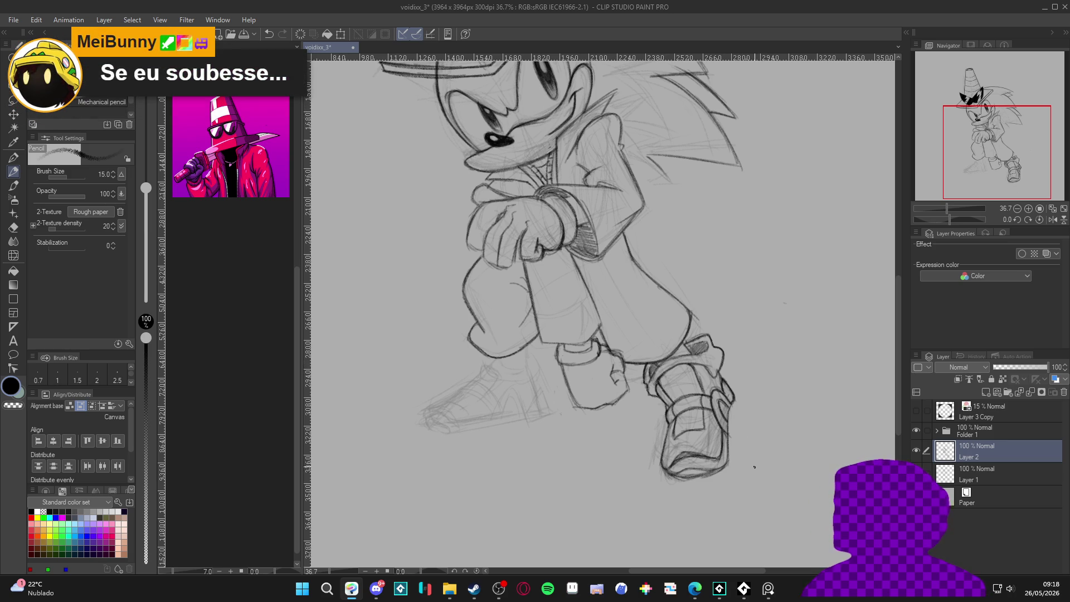
# Shift the drawing slightly in view and darken strokes on the boot's lower part.
pyautogui.moveTo(744, 475); pyautogui.dragTo(758, 490)
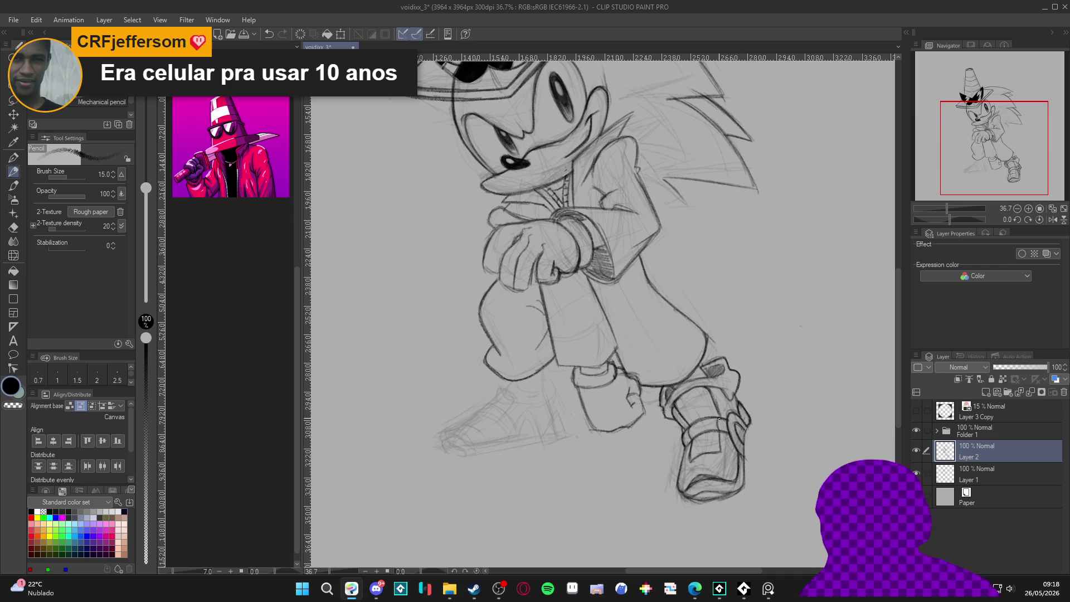
pyautogui.moveTo(726, 403); pyautogui.dragTo(733, 419)
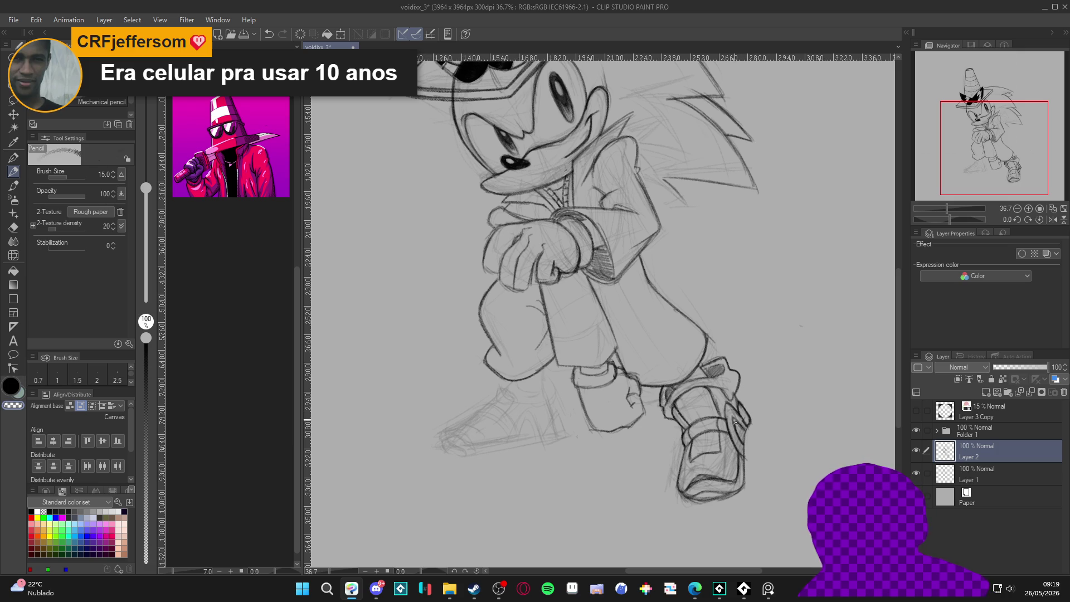
pyautogui.moveTo(739, 436); pyautogui.dragTo(742, 442)
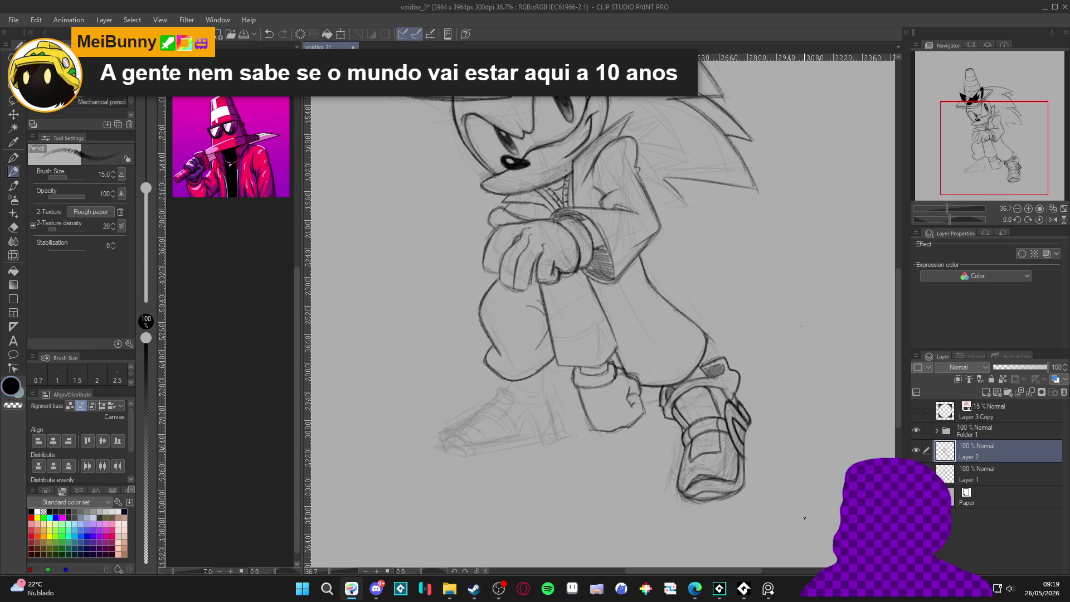
pyautogui.scroll(-1, 795, 501)
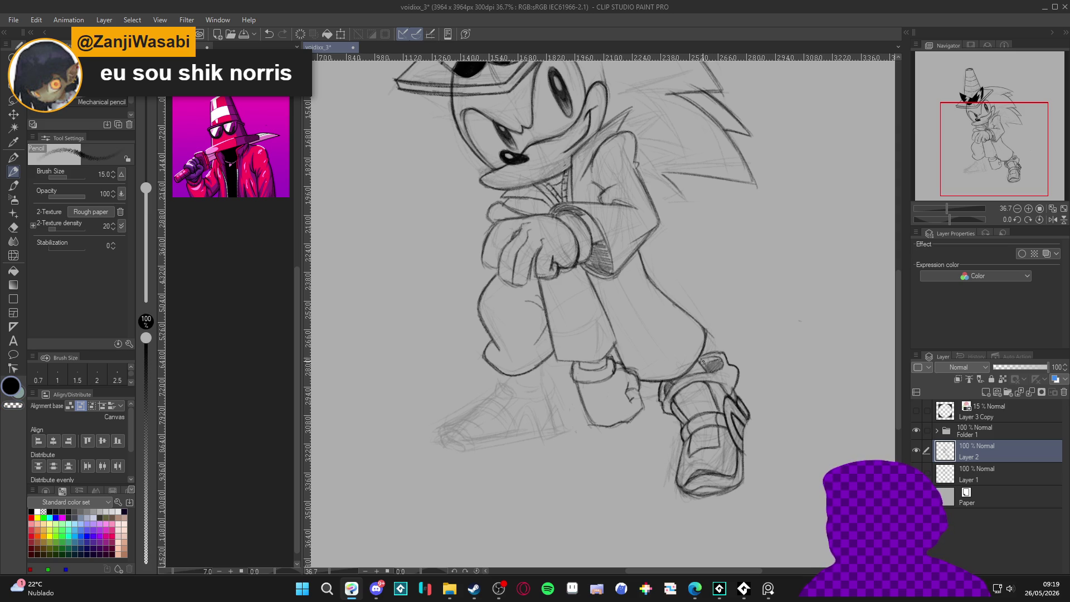
# Sketch faint pencil lines over the back leg near the knee, then reset canvas rotation upright.
pyautogui.moveTo(770, 448)
pyautogui.mouseDown()
pyautogui.moveTo(773, 430)
pyautogui.moveTo(795, 474)
pyautogui.mouseUp()
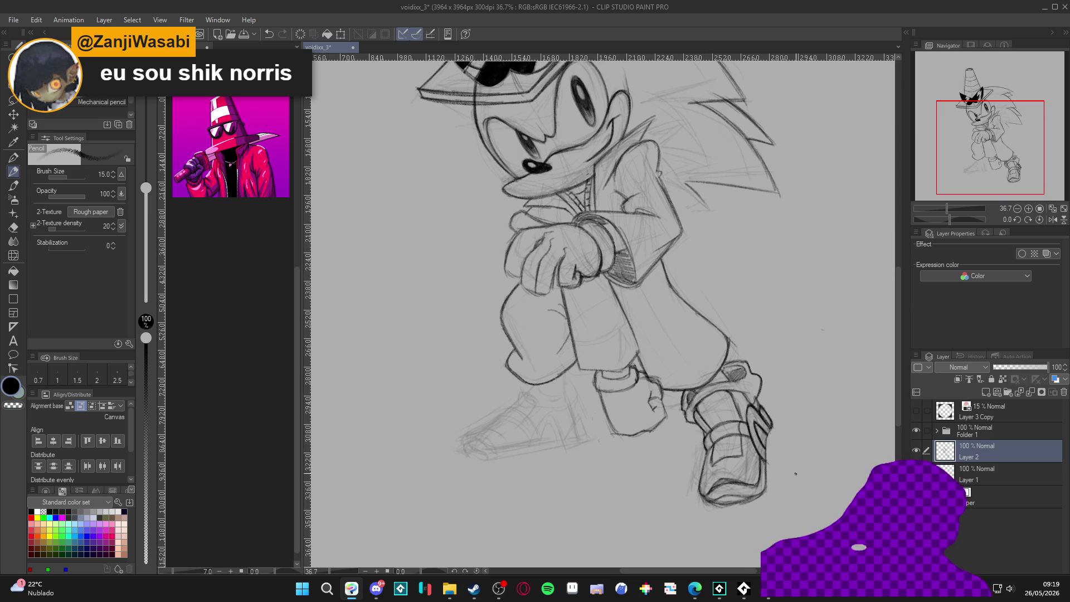
pyautogui.moveTo(791, 496); pyautogui.dragTo(816, 527)
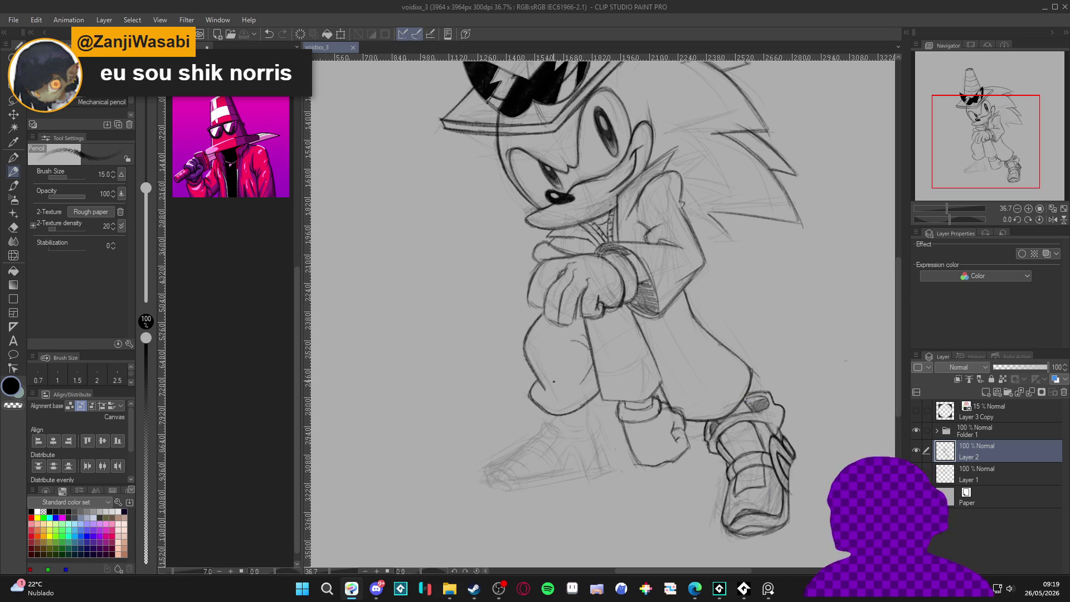
pyautogui.moveTo(561, 382); pyautogui.dragTo(578, 408)
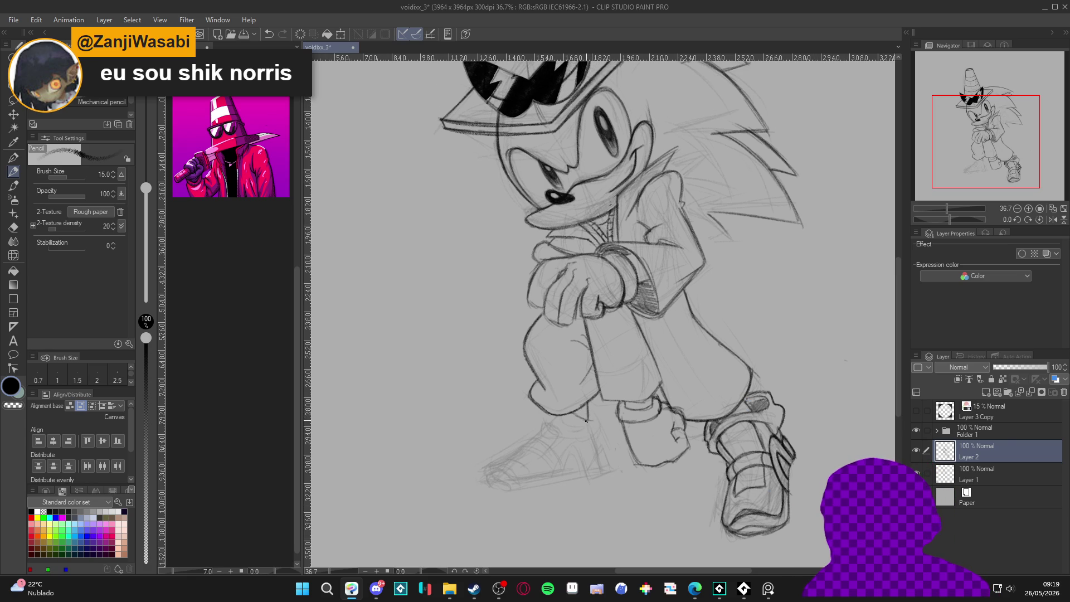
pyautogui.moveTo(582, 420)
pyautogui.mouseDown()
pyautogui.moveTo(601, 427)
pyautogui.moveTo(602, 411)
pyautogui.moveTo(613, 468)
pyautogui.mouseUp()
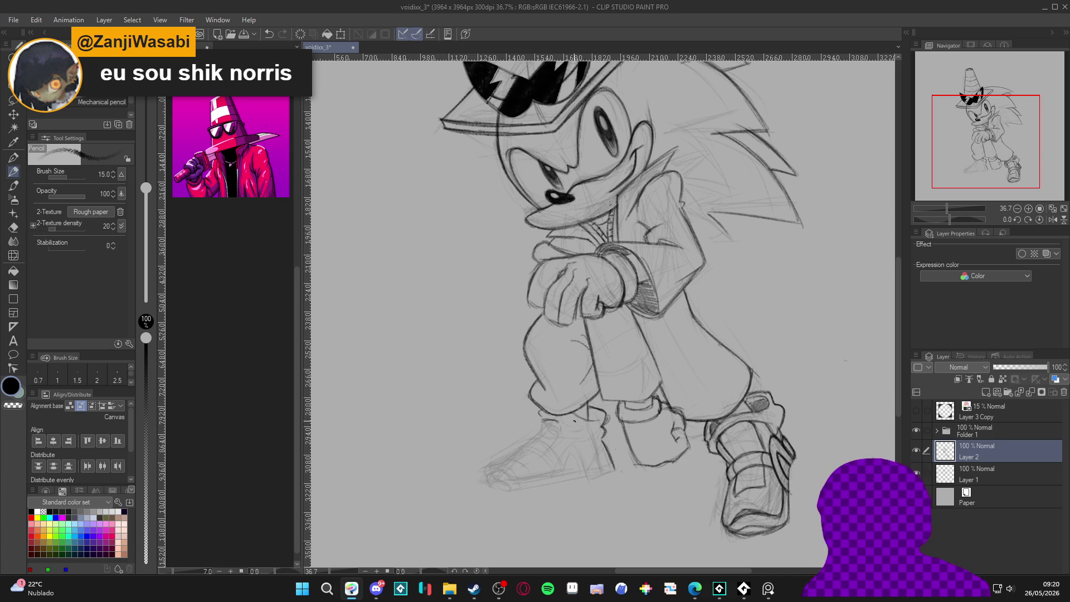
pyautogui.moveTo(596, 428)
pyautogui.mouseDown()
pyautogui.moveTo(574, 440)
pyautogui.moveTo(756, 423)
pyautogui.mouseUp()
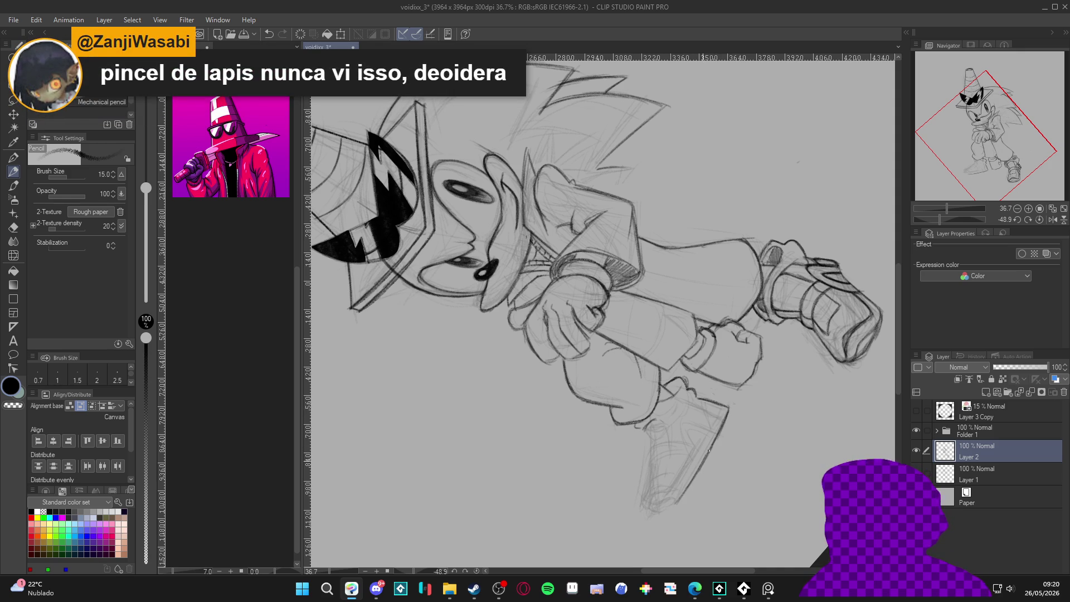
pyautogui.hotkey('ctrl', '@')
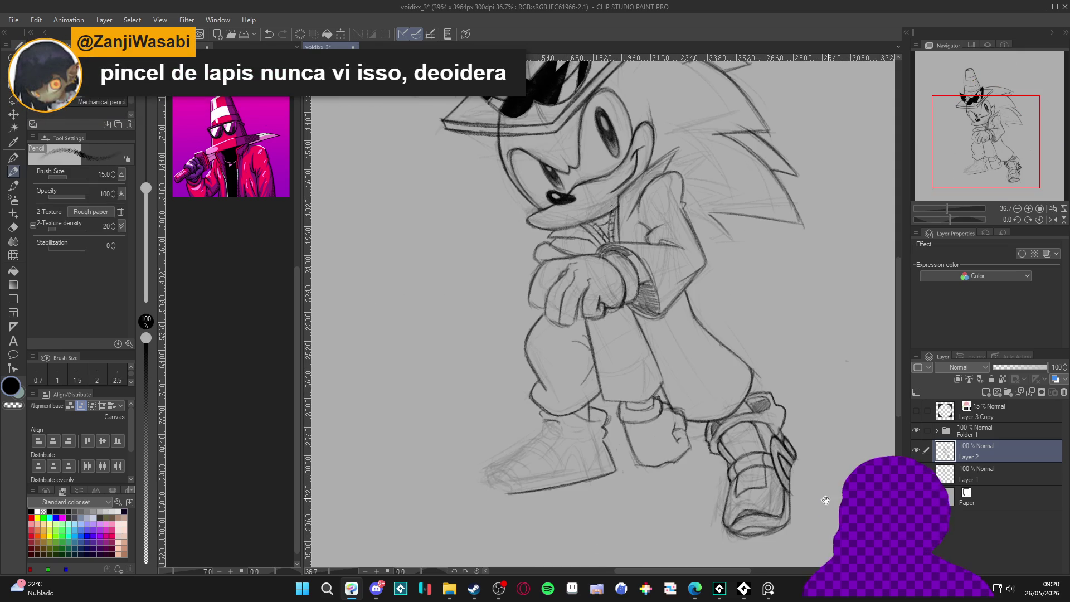